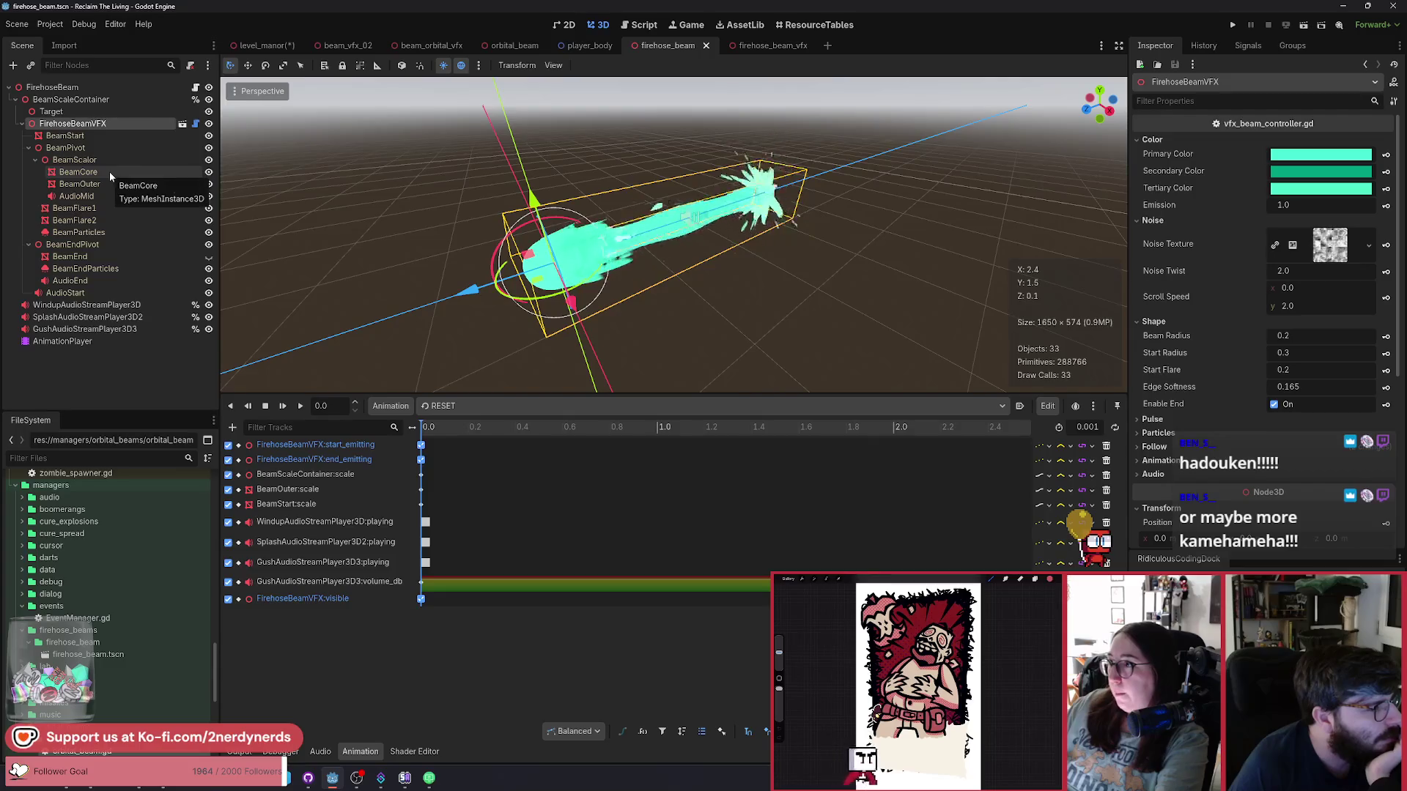
Key the Scale property of BeamCore, BeamFlare1 and BeamFlare2, creating a scale track for each.
click(108, 172)
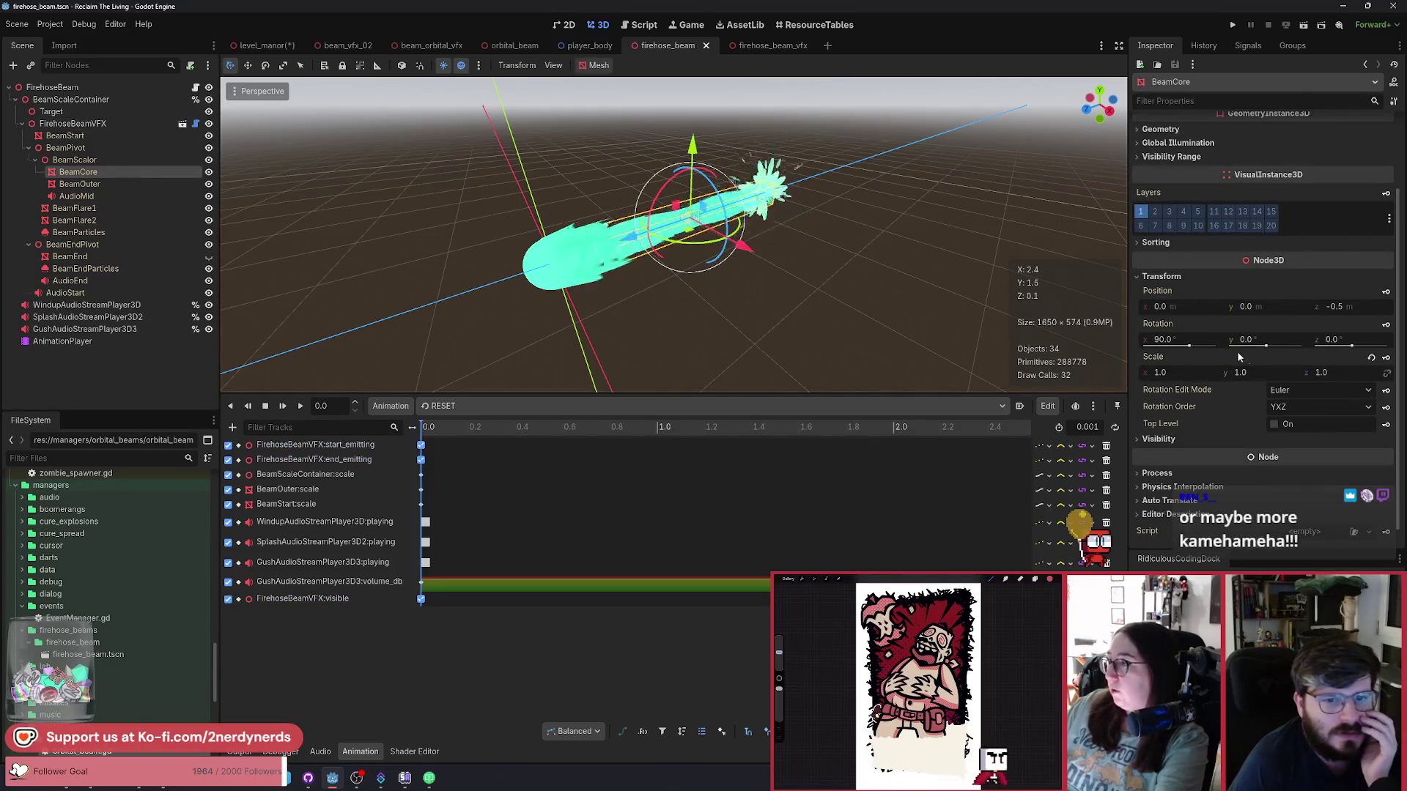
click(1385, 359)
click(675, 429)
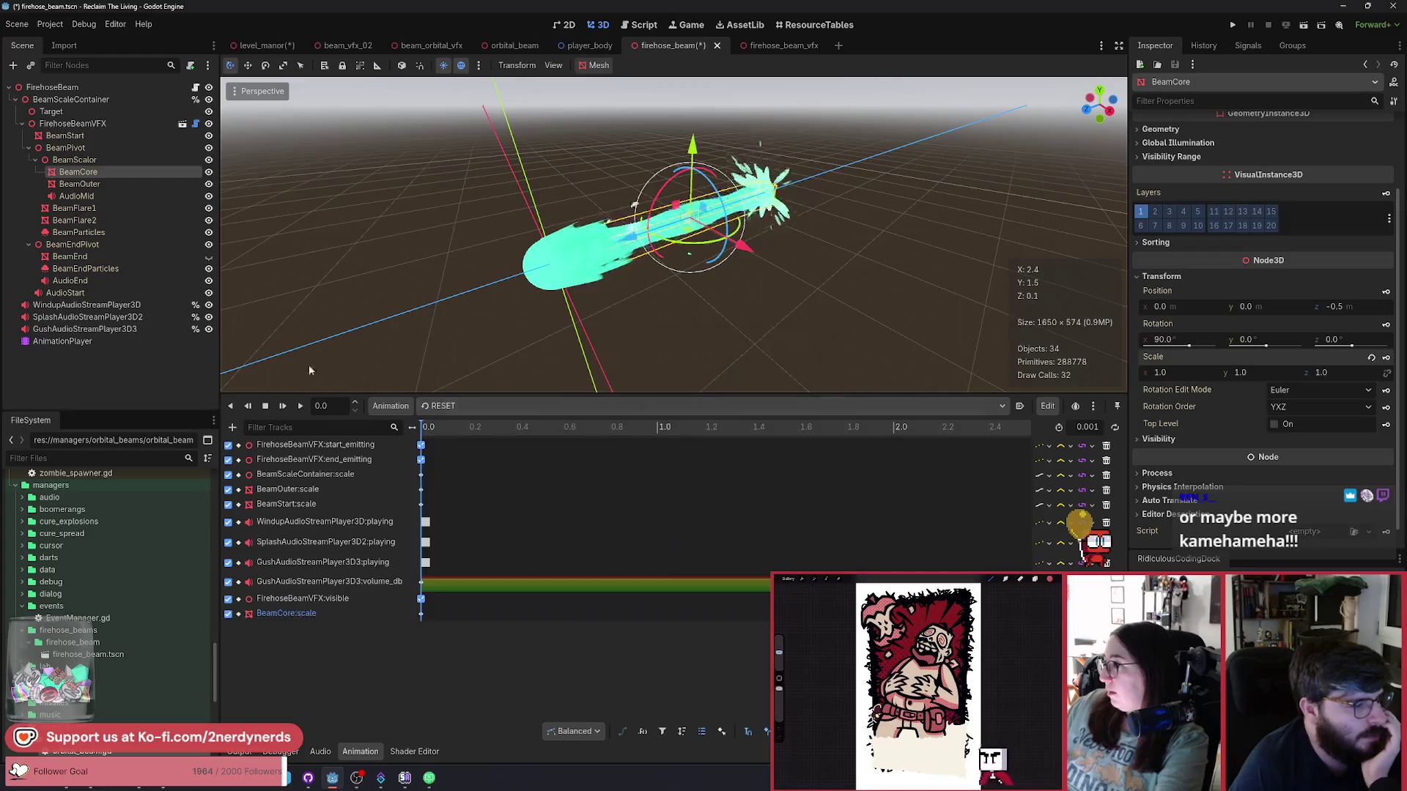
click(102, 208)
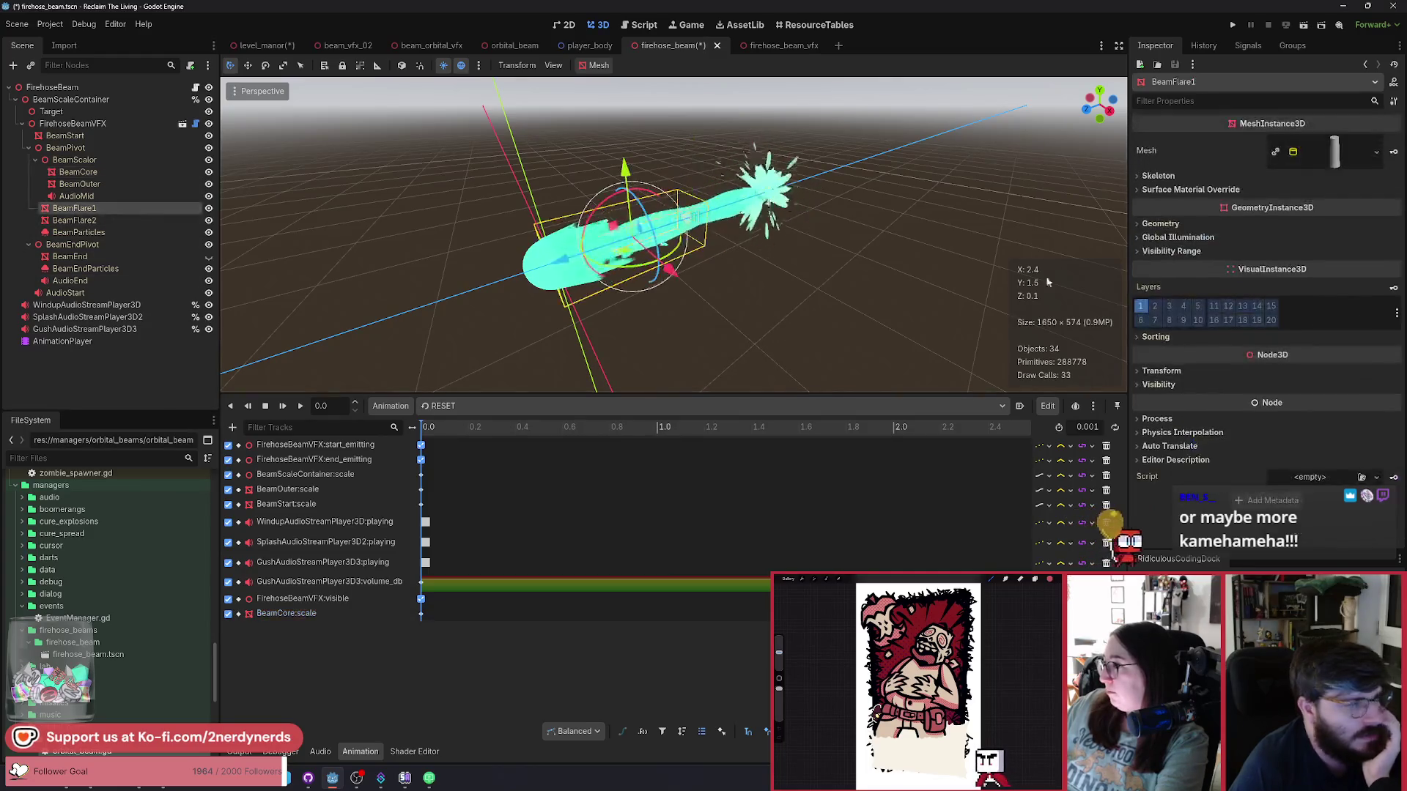
click(1162, 371)
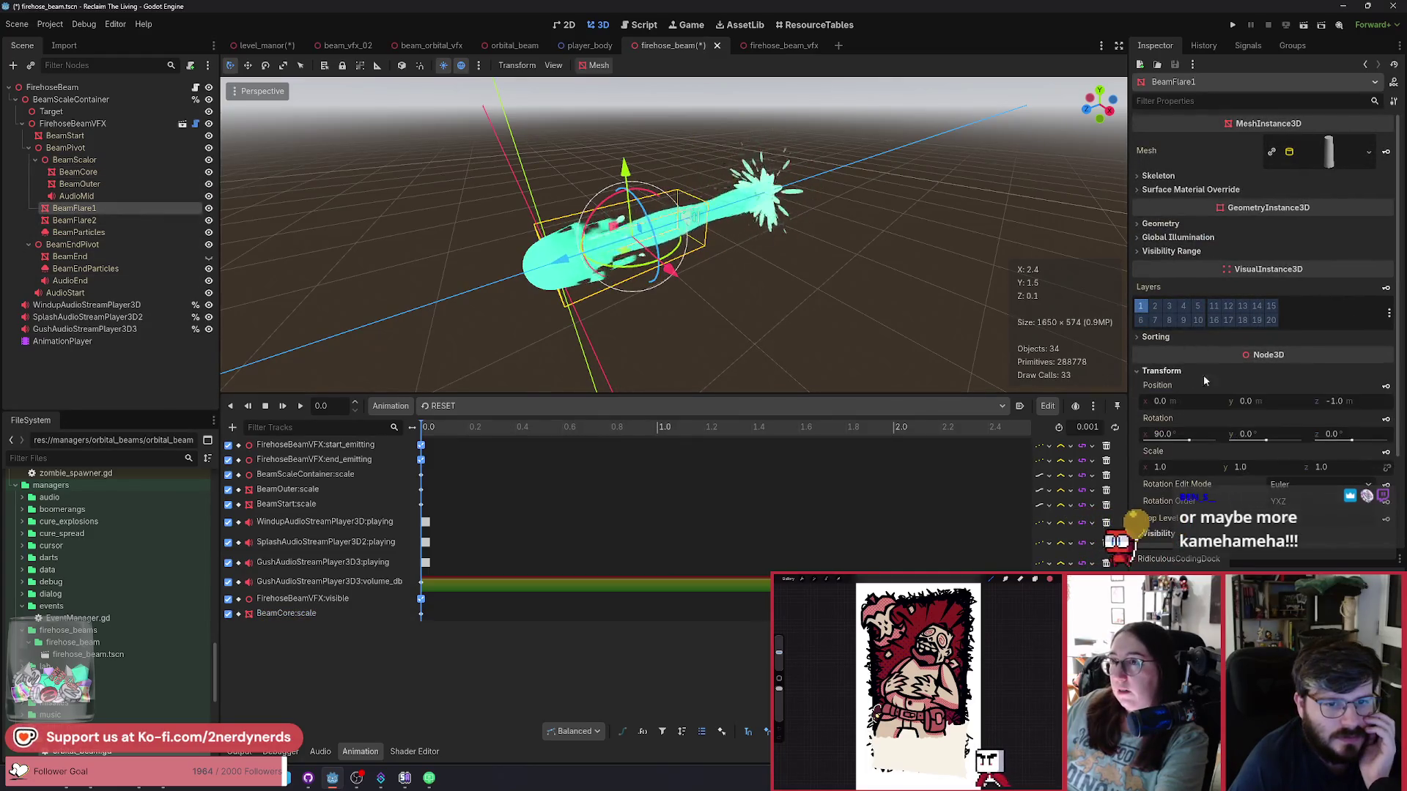
click(1386, 467)
click(669, 428)
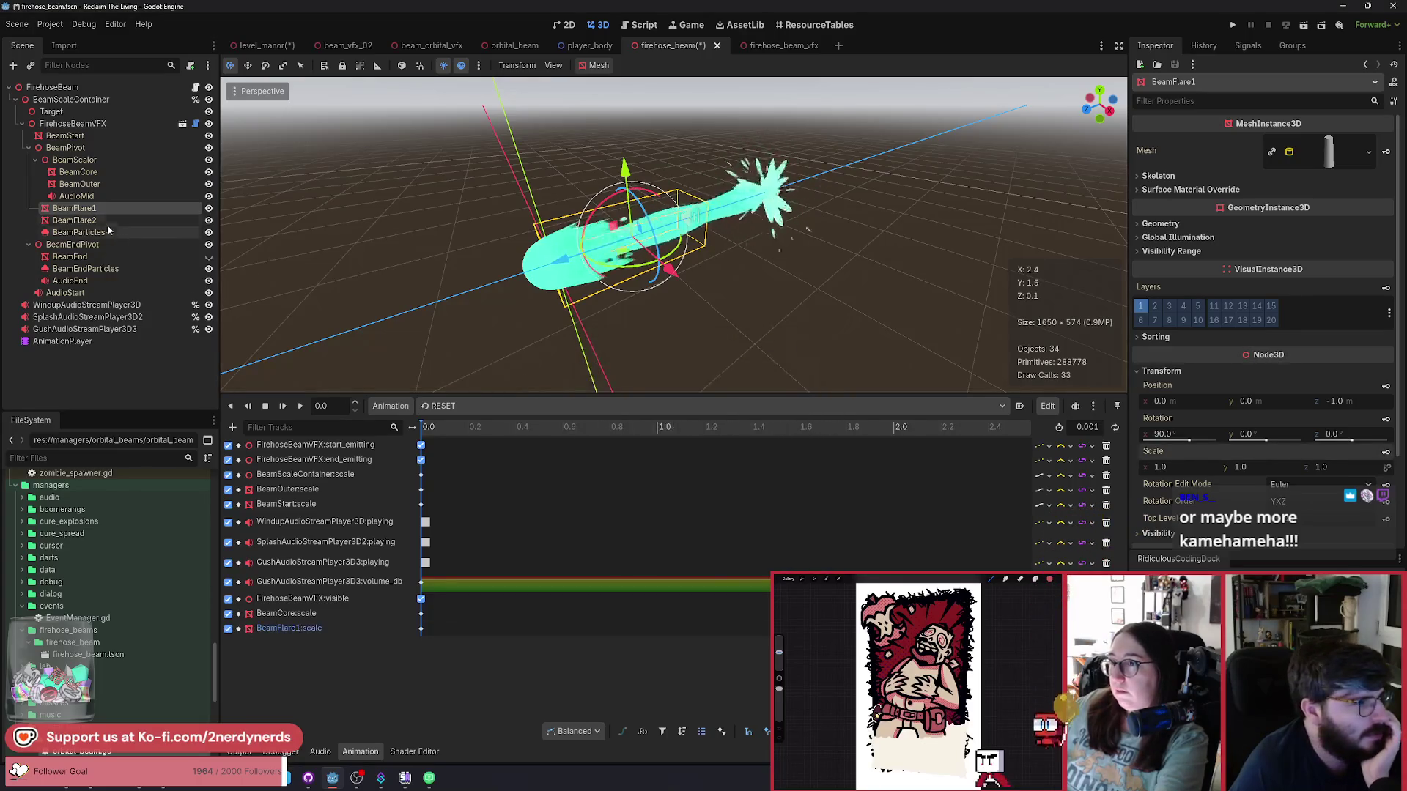
click(74, 219)
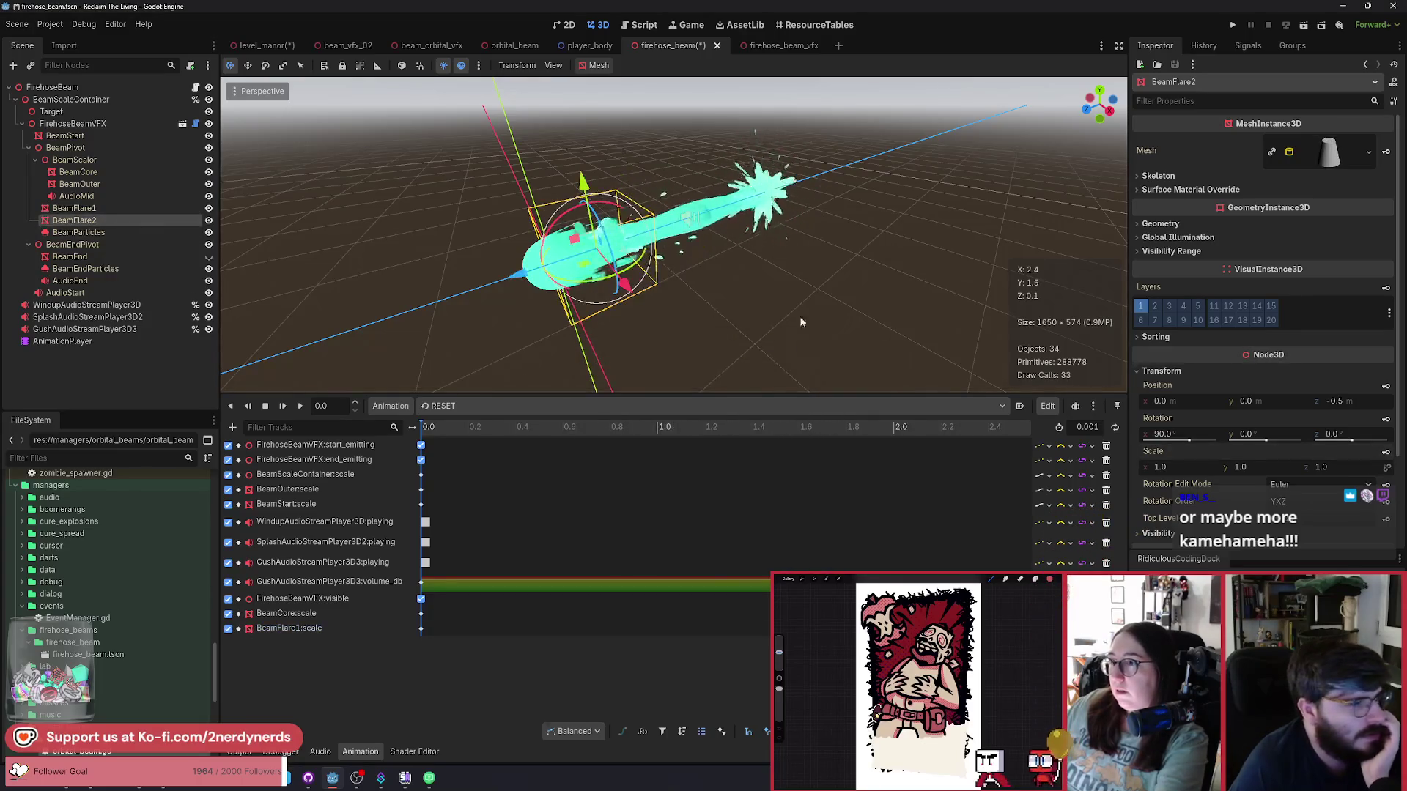
click(1385, 467)
click(663, 430)
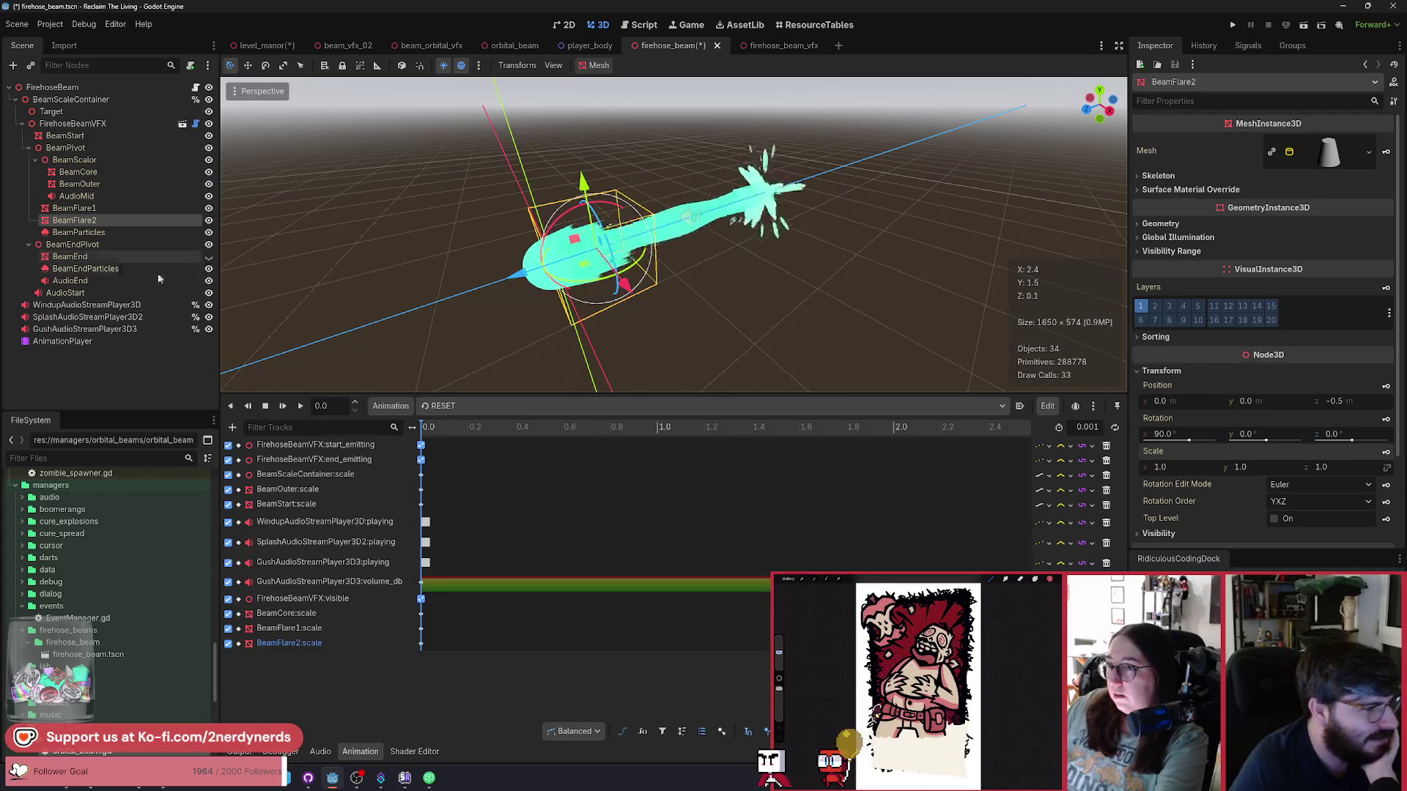
click(495, 408)
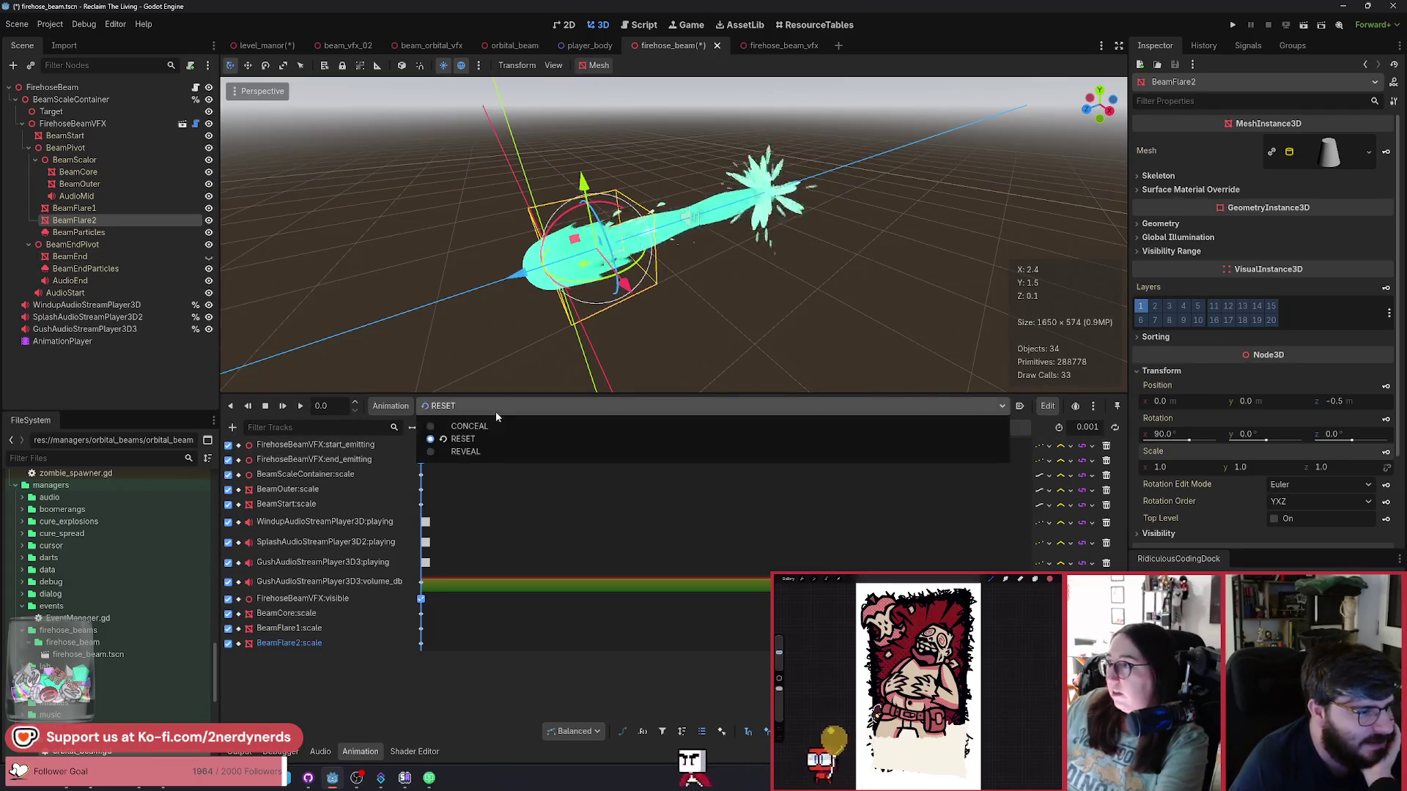
Preview the CONCEAL animation, then switch back to the RESET animation.
click(481, 426)
click(300, 406)
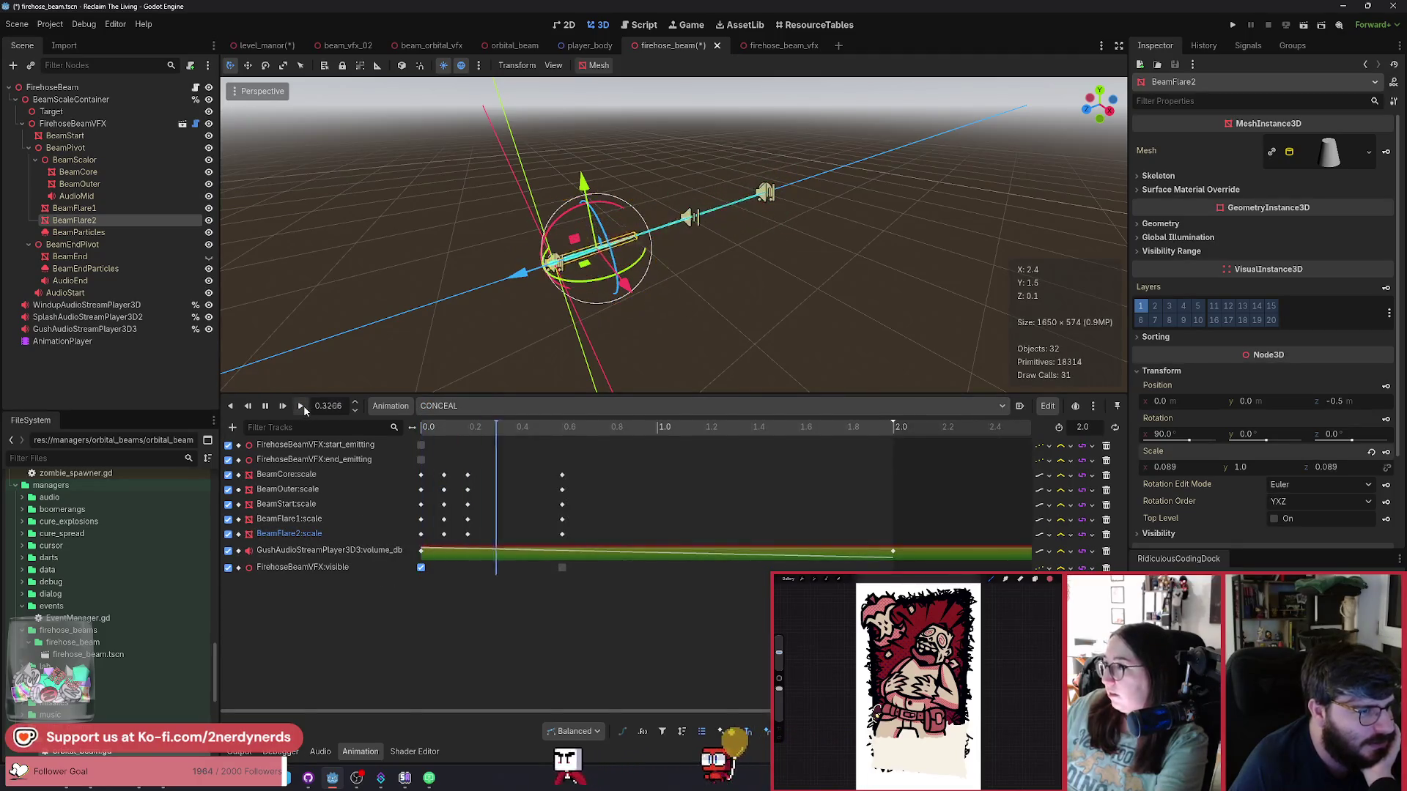
click(487, 406)
click(482, 441)
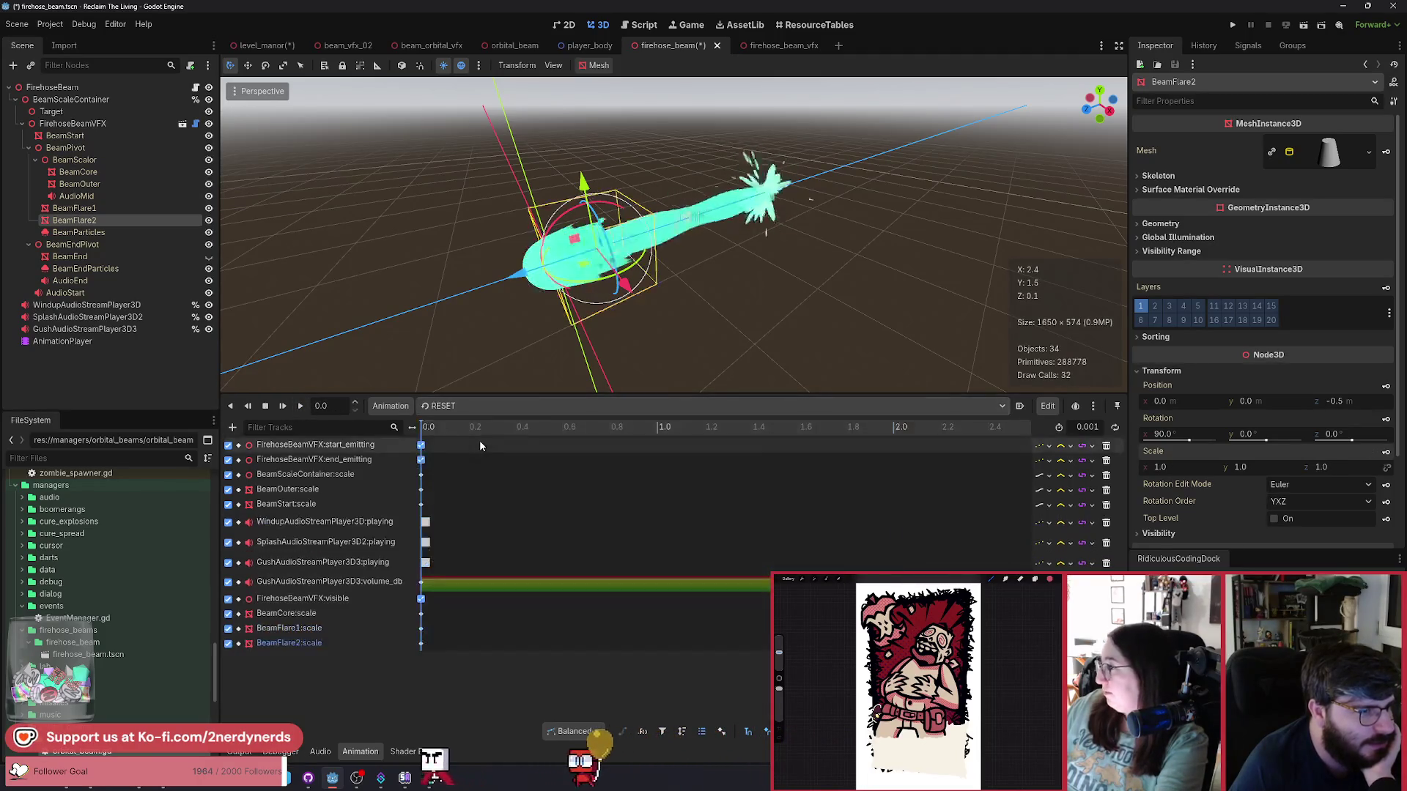
Save the firehose_beam scene and switch to the firehose_beam_vfx scene.
mouse_move(669, 306)
mouse_down()
mouse_move(699, 289)
mouse_move(670, 306)
mouse_up()
key(ctrl+s)
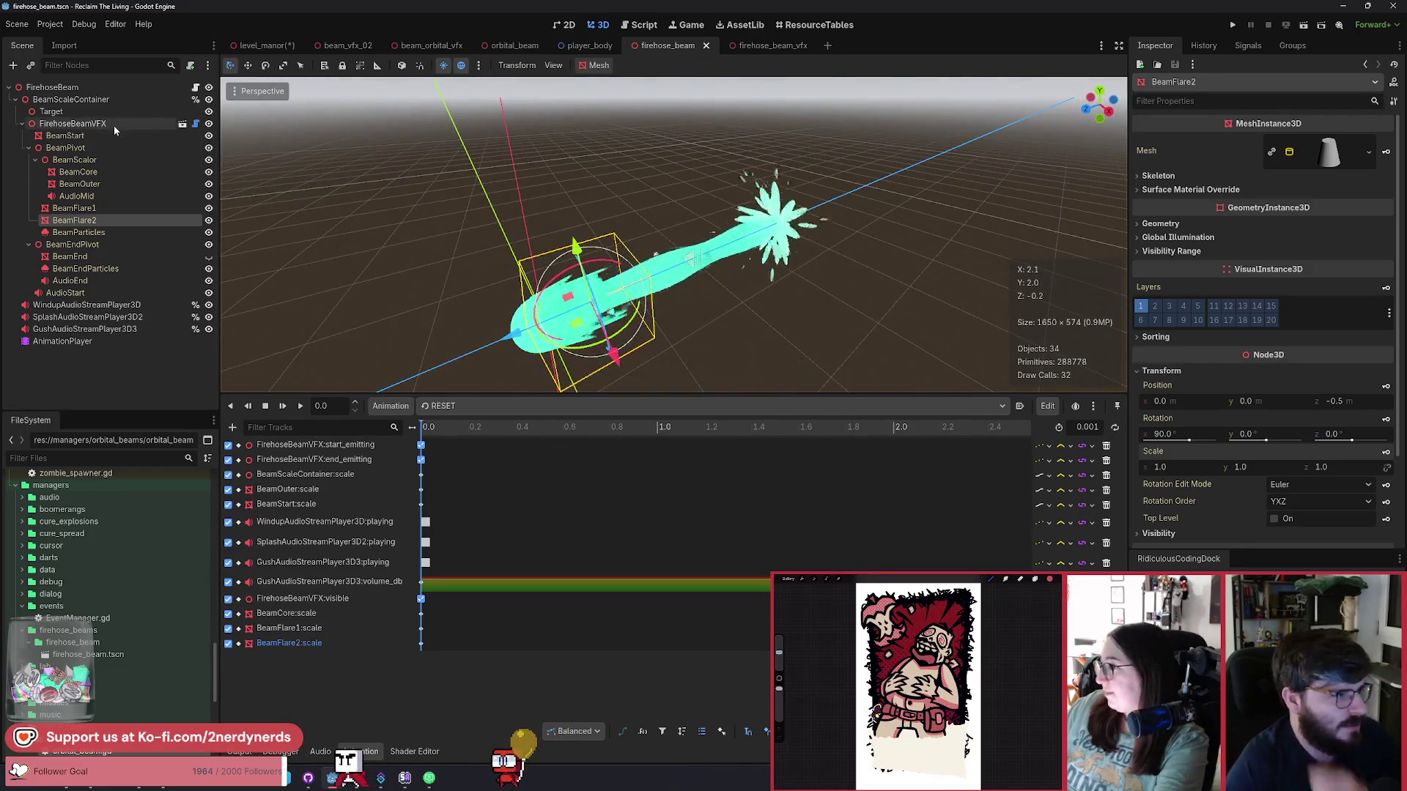
mouse_move(764, 50)
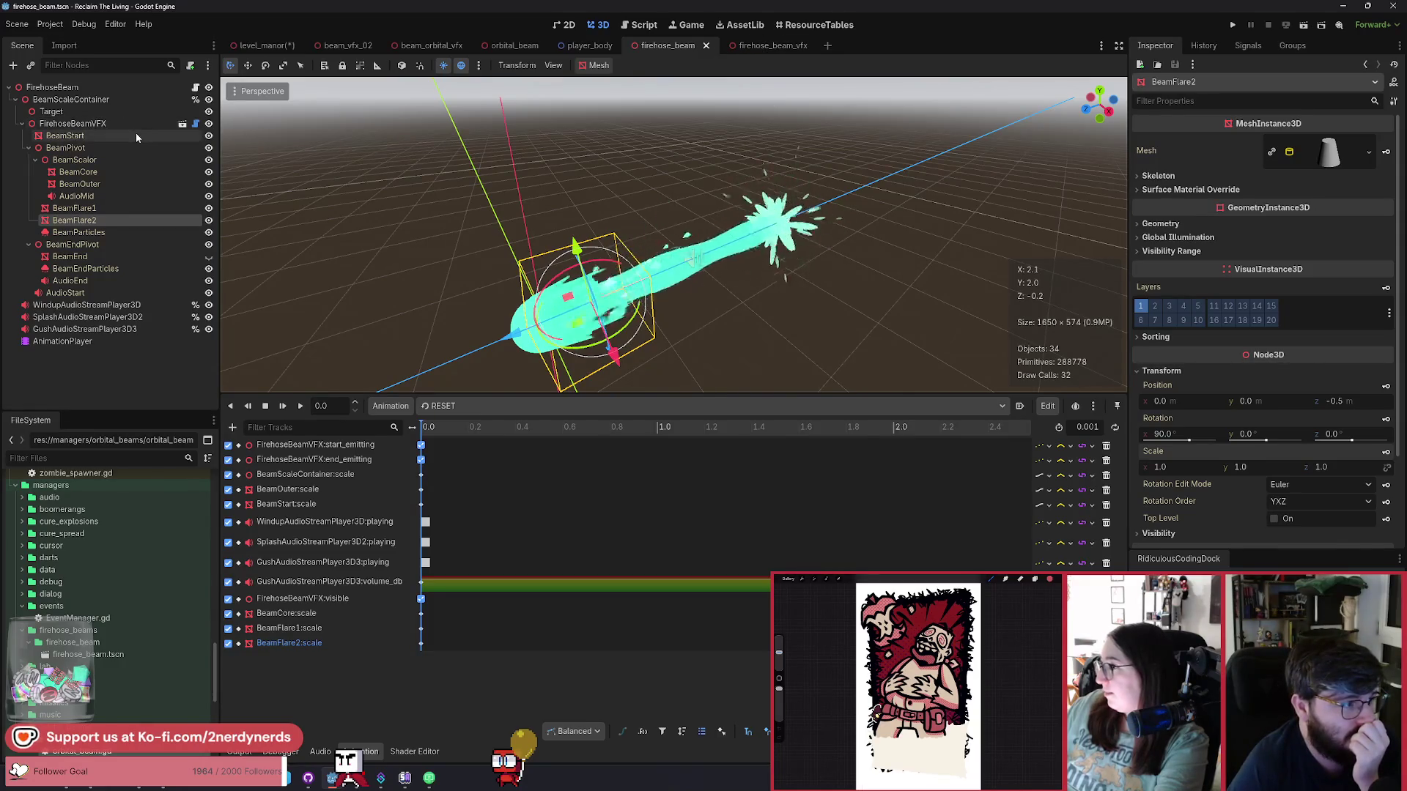
click(763, 47)
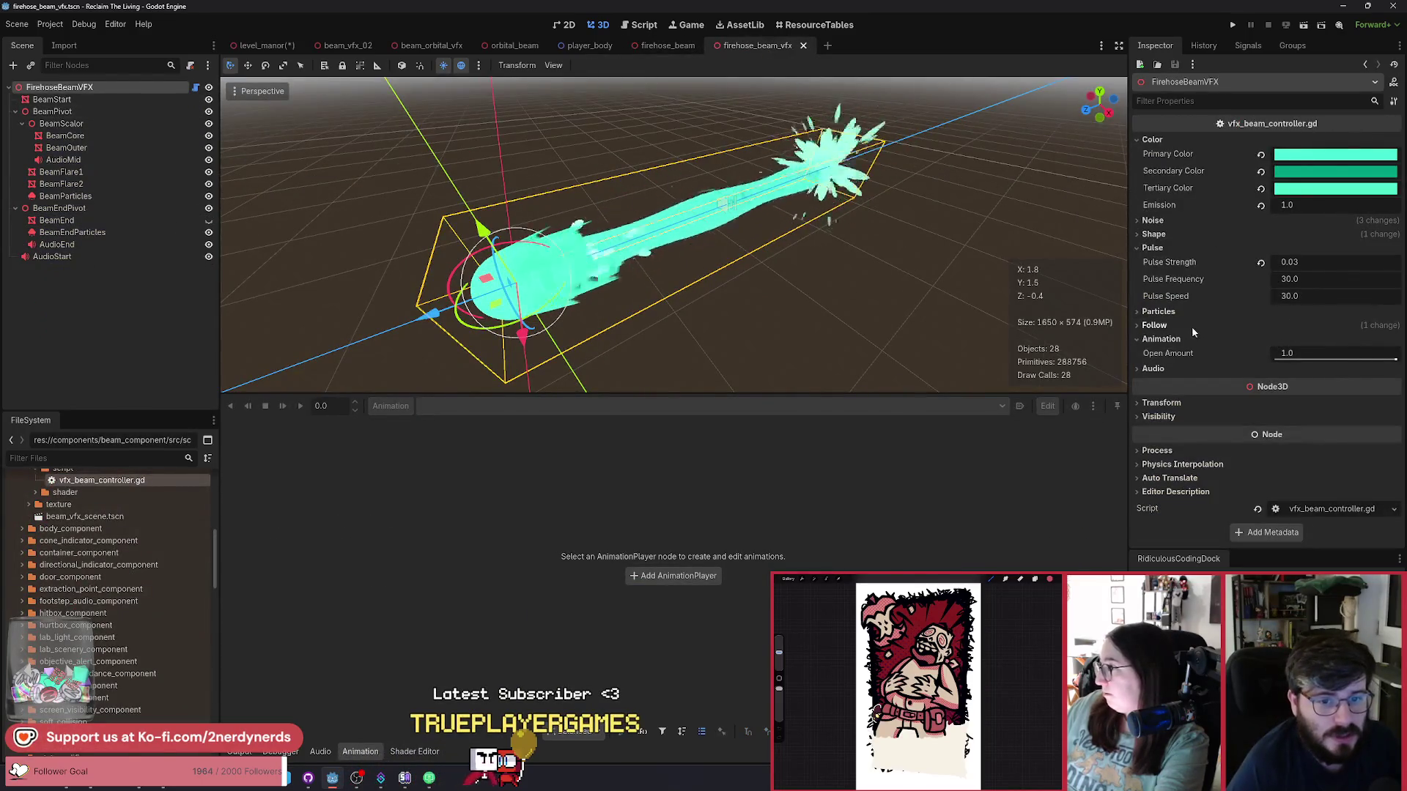
Under Shape, set Beam Radius to 0.3 and Start Radius to 0.4.
click(1165, 233)
click(1307, 250)
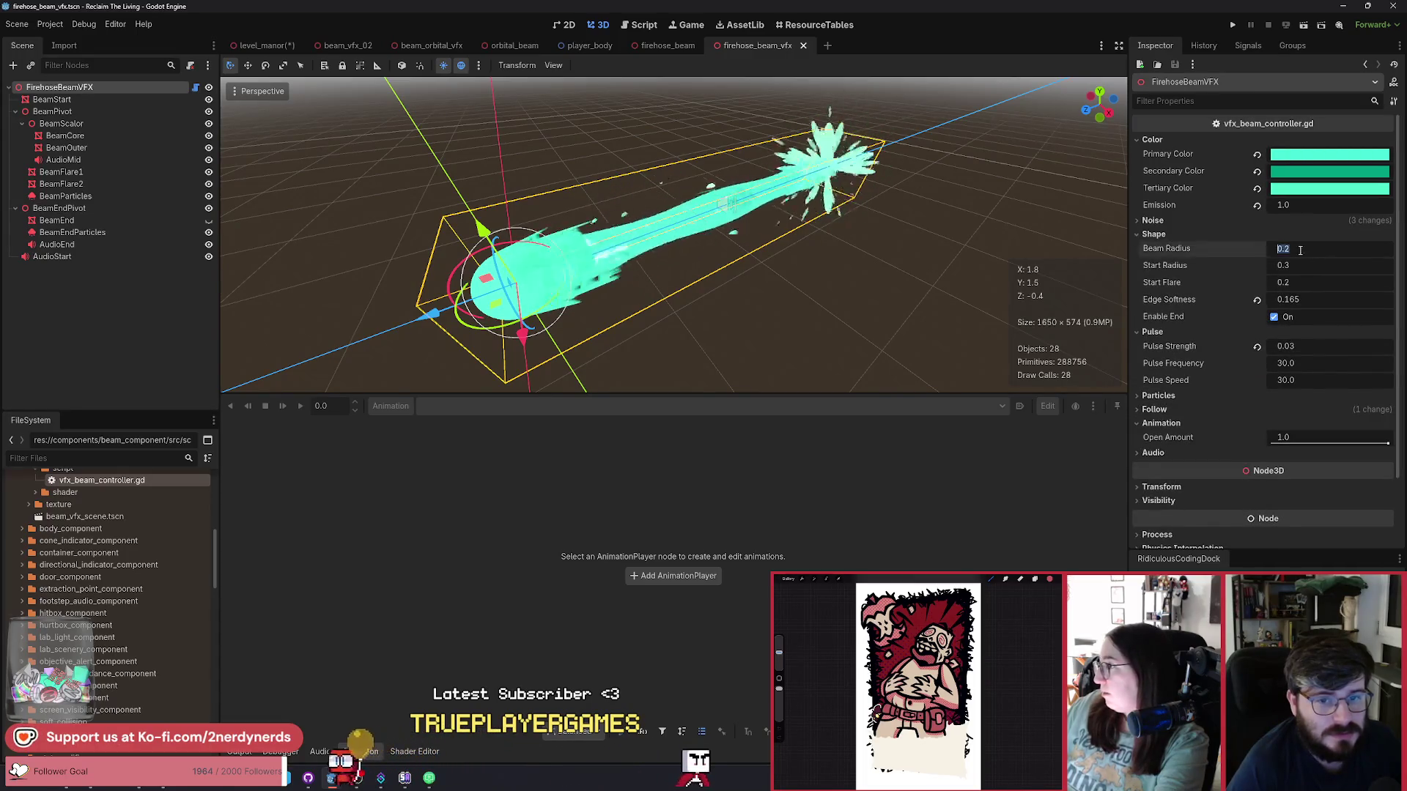
key(BackSpace)
text(3)
key(Return)
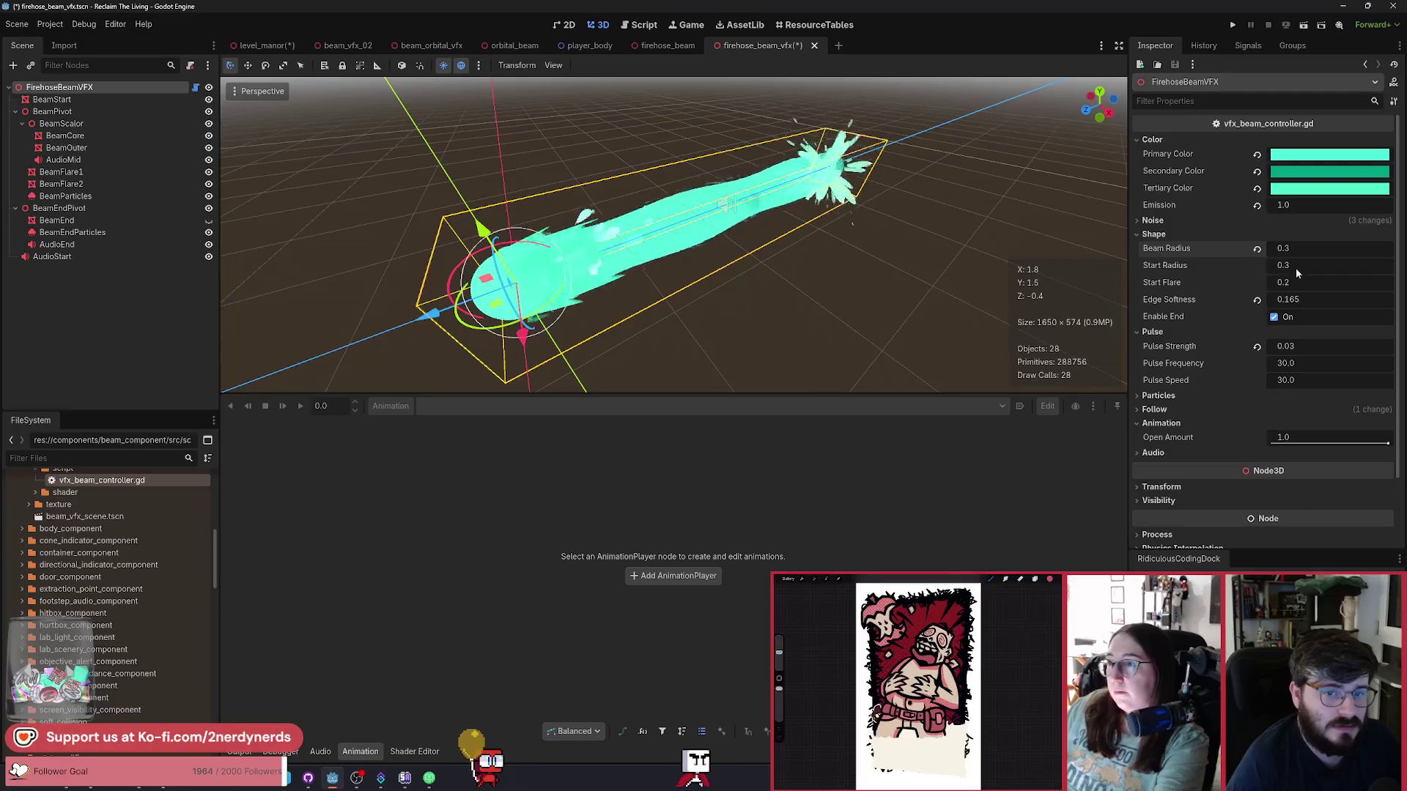
click(1305, 266)
key(BackSpace)
text(4)
key(Return)
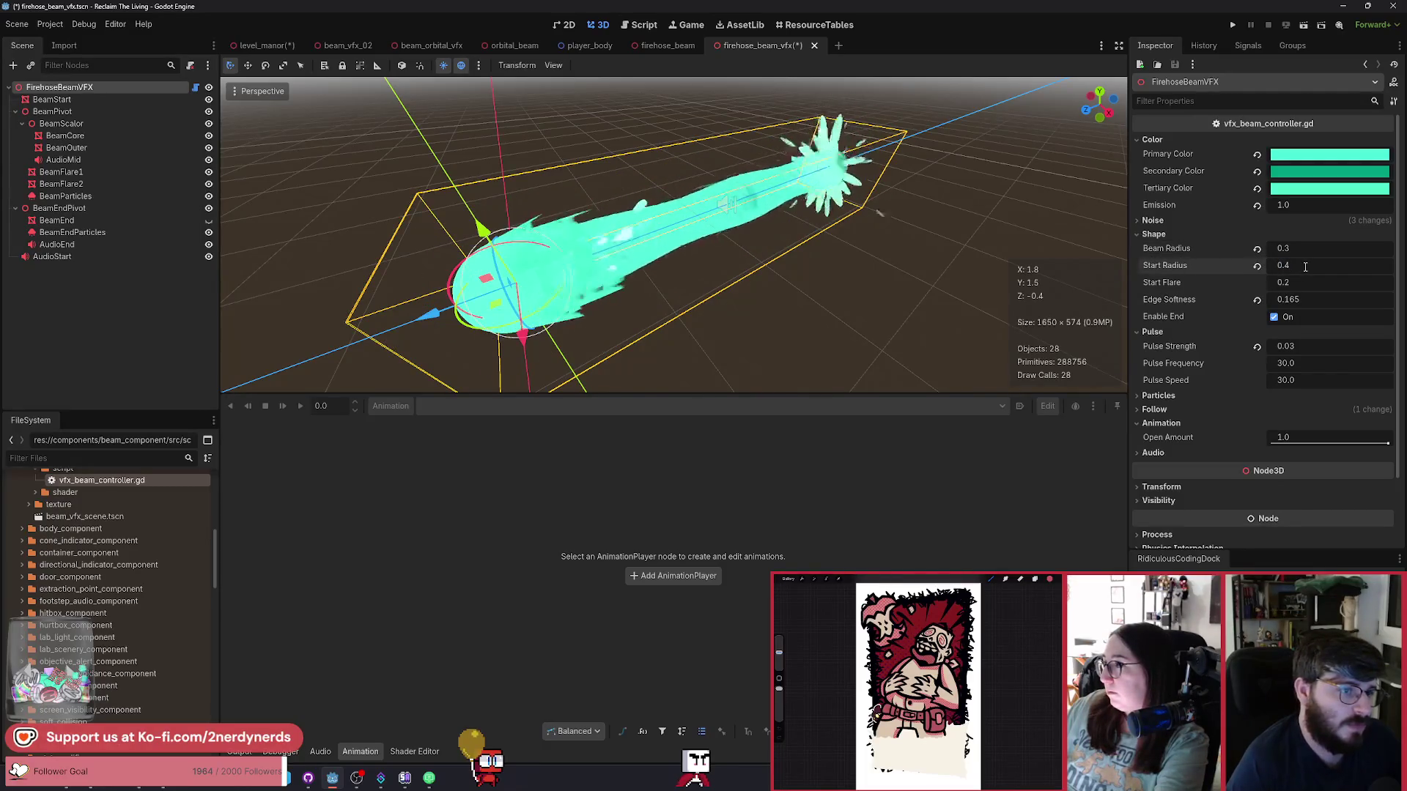
Save the firehose_beam_vfx scene and switch to the level_manor scene.
key(ctrl+s)
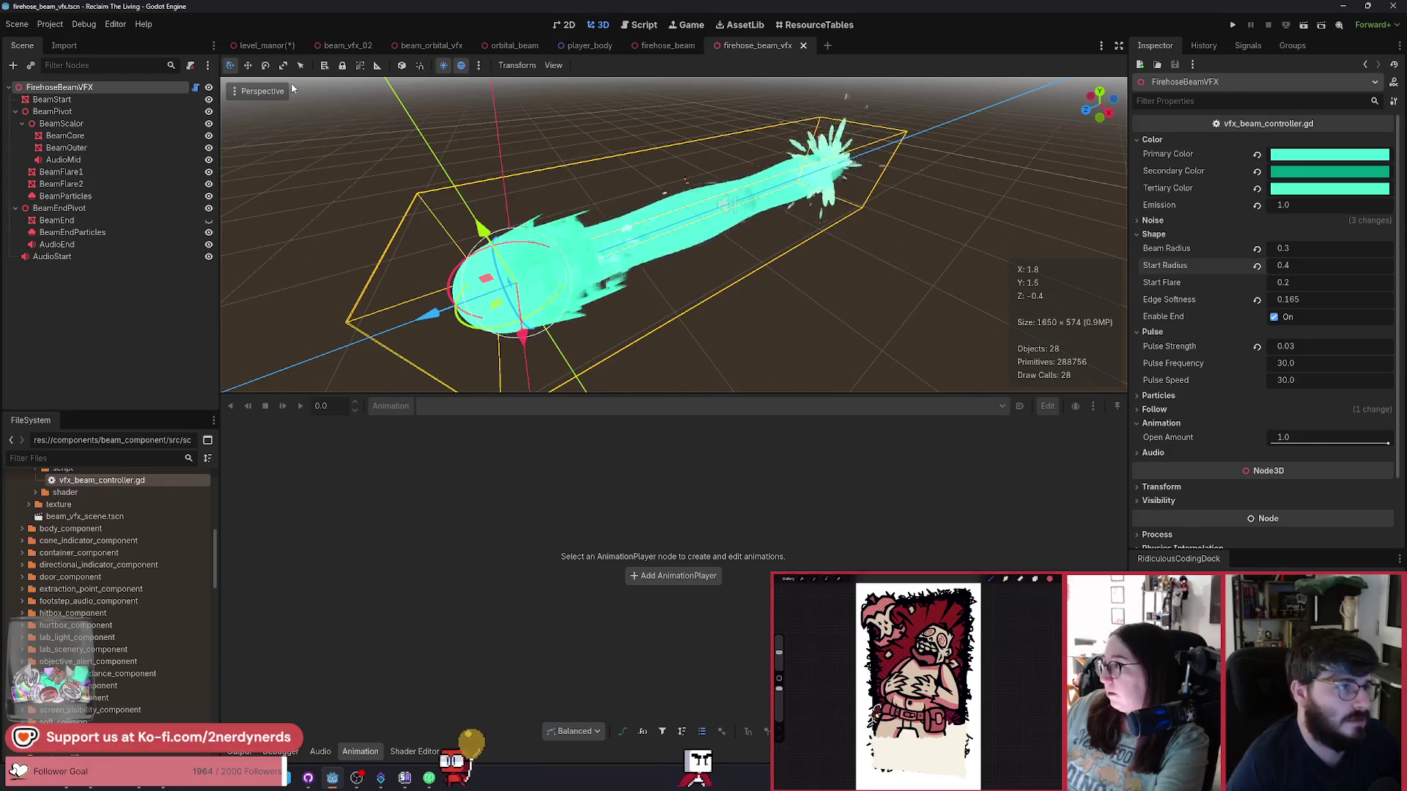
click(667, 46)
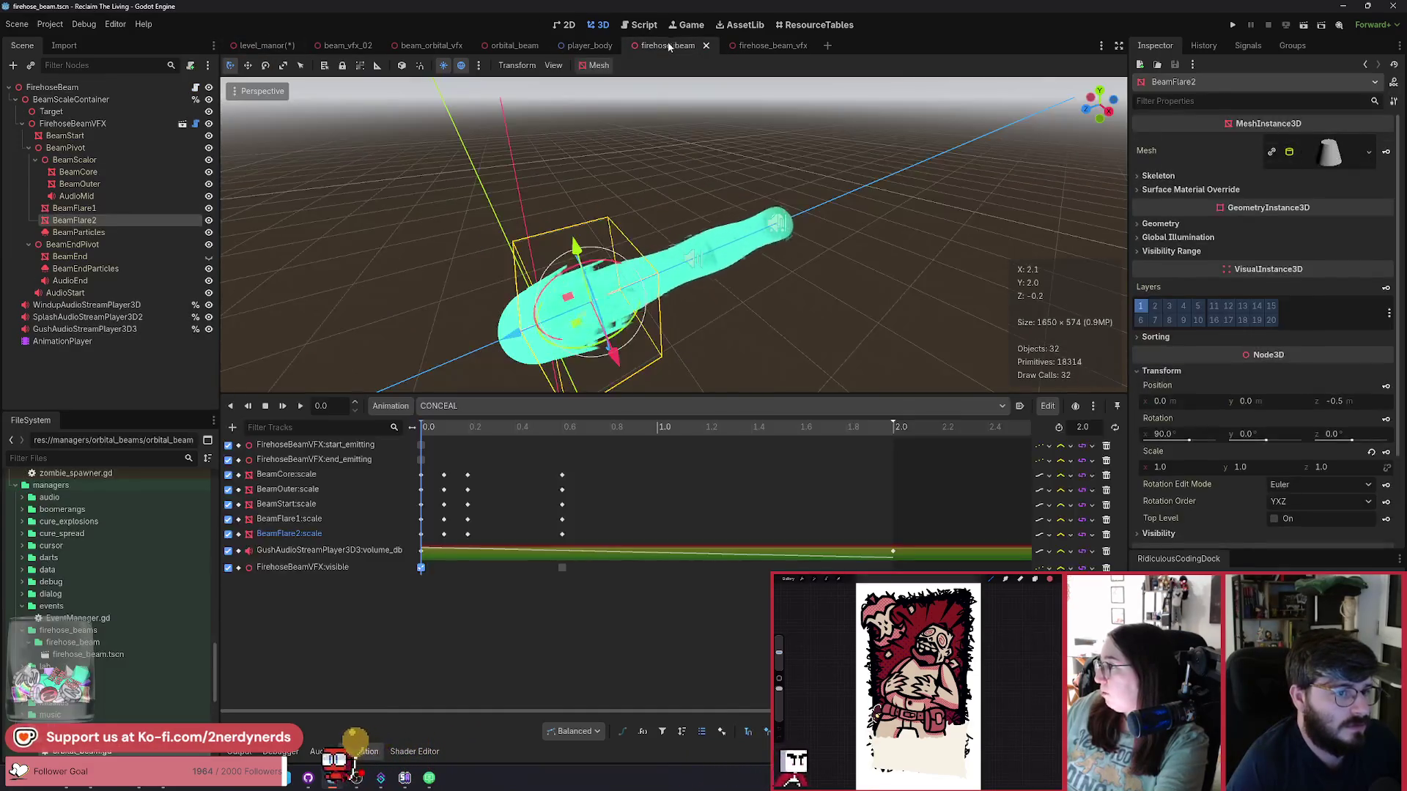
click(762, 45)
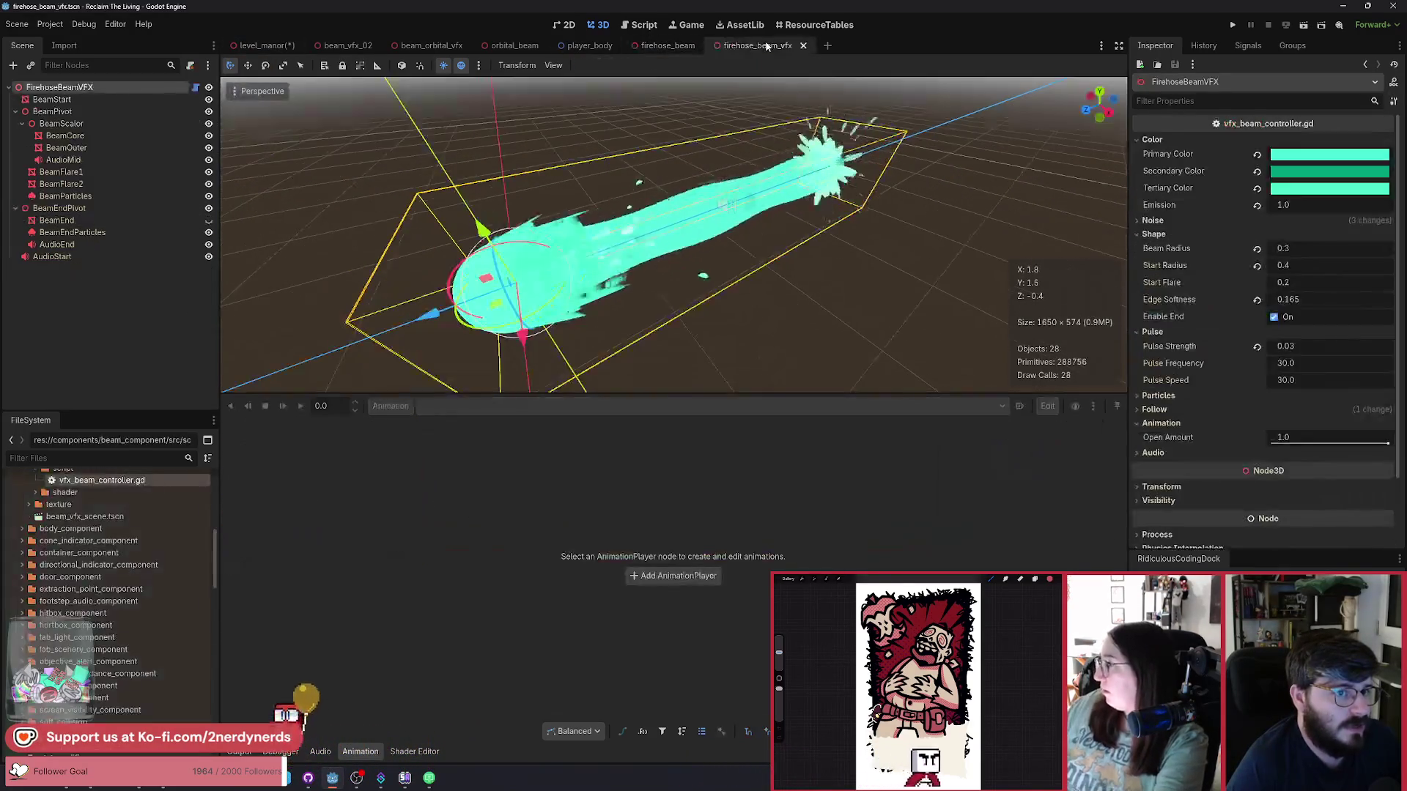
click(668, 49)
click(271, 44)
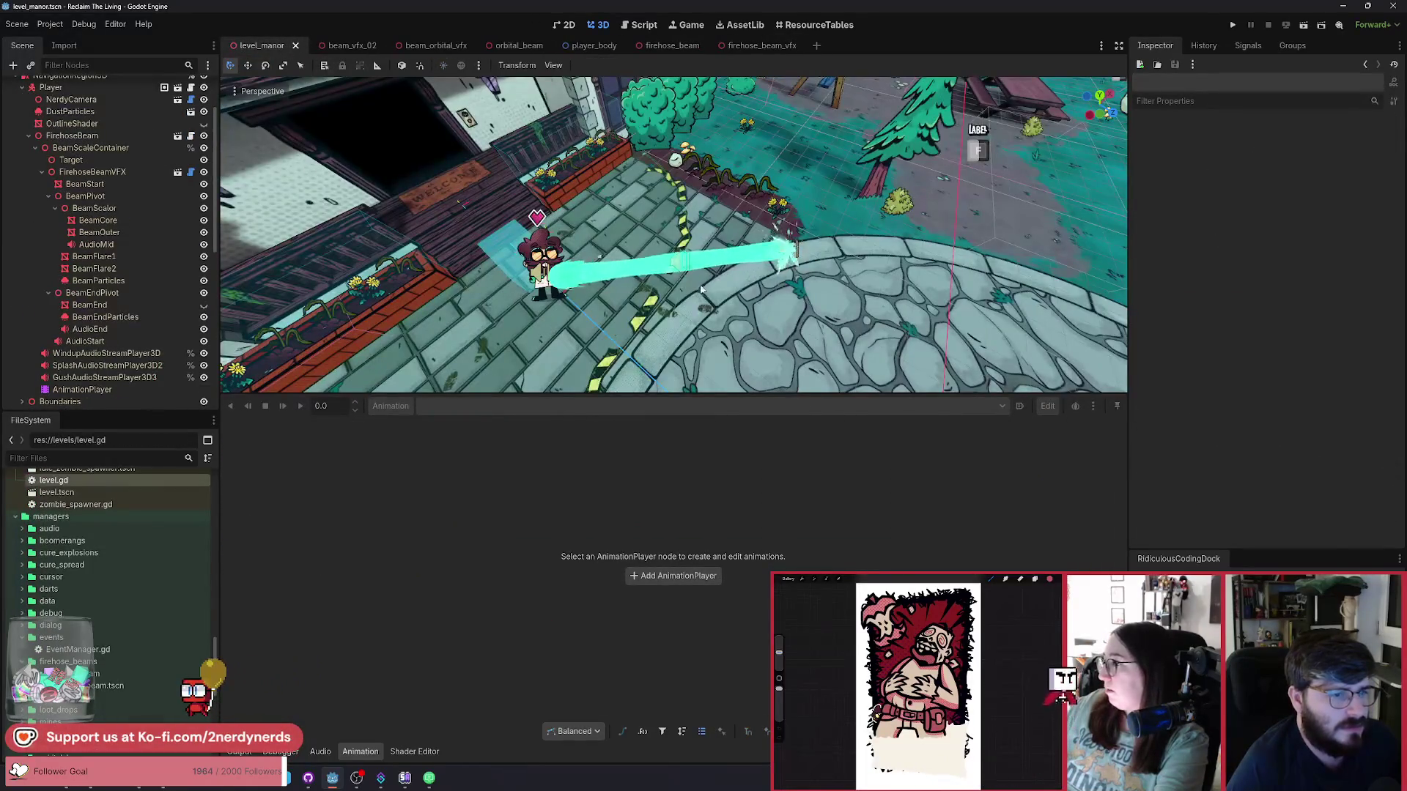
scroll(617, 235, up, 5)
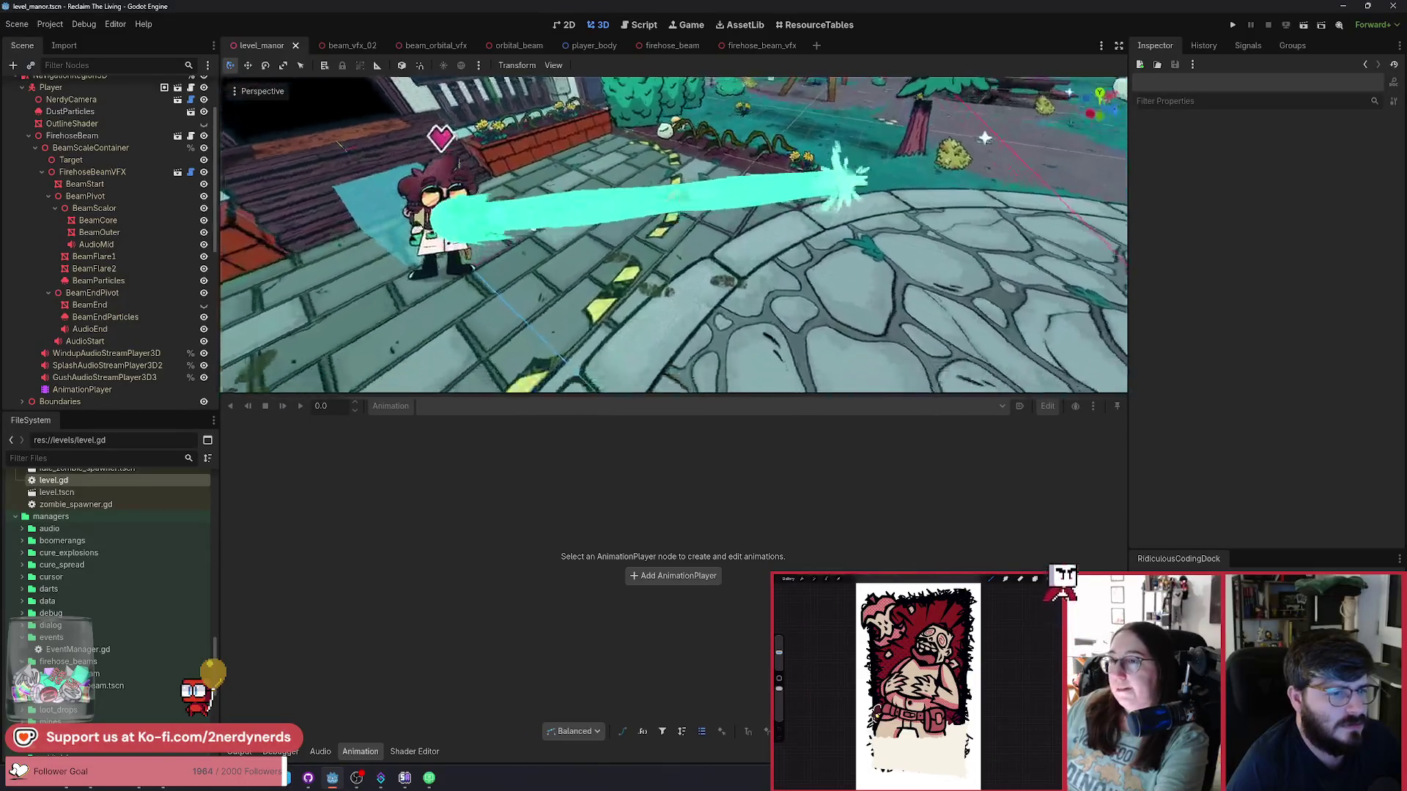
drag(674, 235, 694, 311)
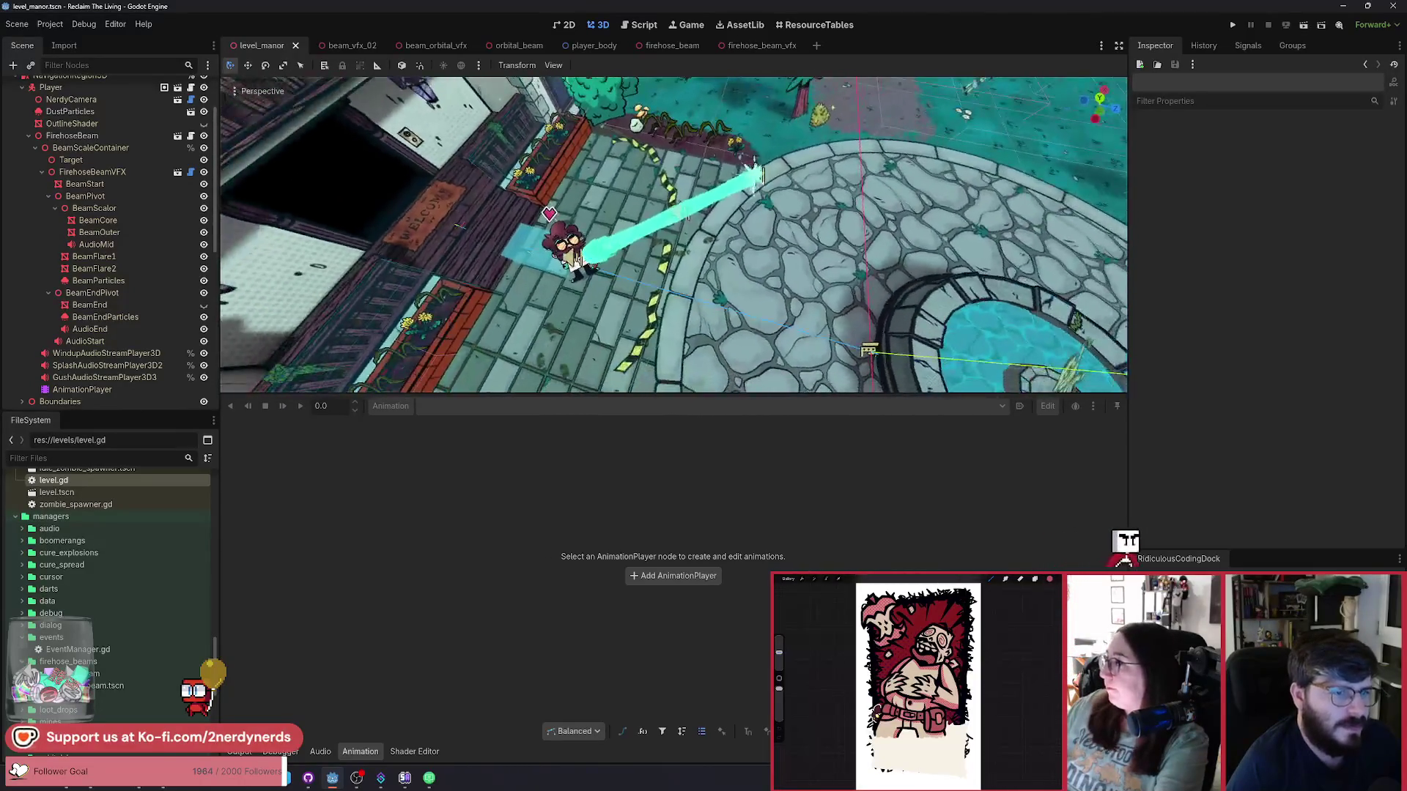
mouse_move(460, 225)
mouse_down()
mouse_move(548, 145)
mouse_move(650, 179)
mouse_move(648, 209)
mouse_move(560, 160)
mouse_up()
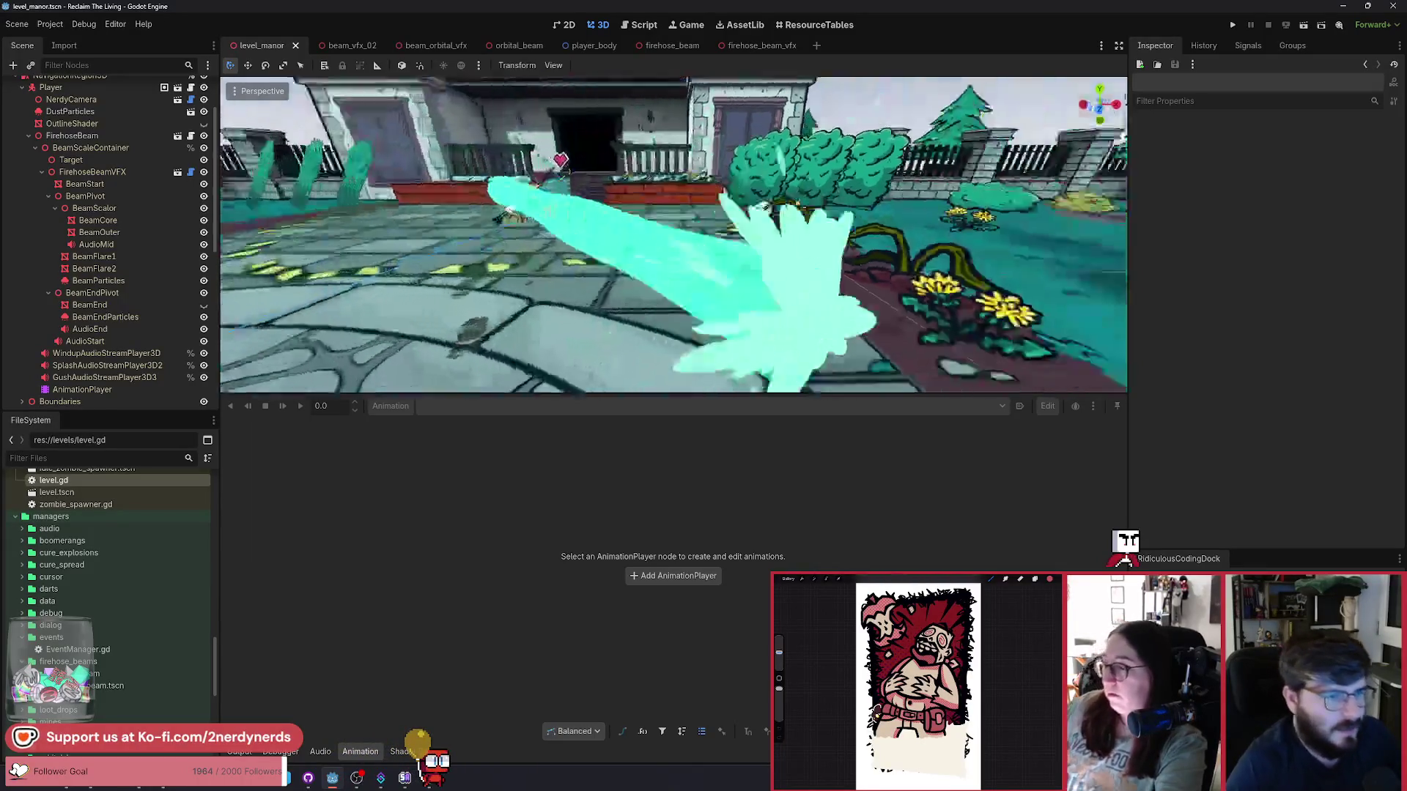
mouse_move(674, 235)
mouse_down()
mouse_move(615, 279)
mouse_move(645, 264)
mouse_move(630, 271)
mouse_move(618, 249)
mouse_up()
click(618, 249)
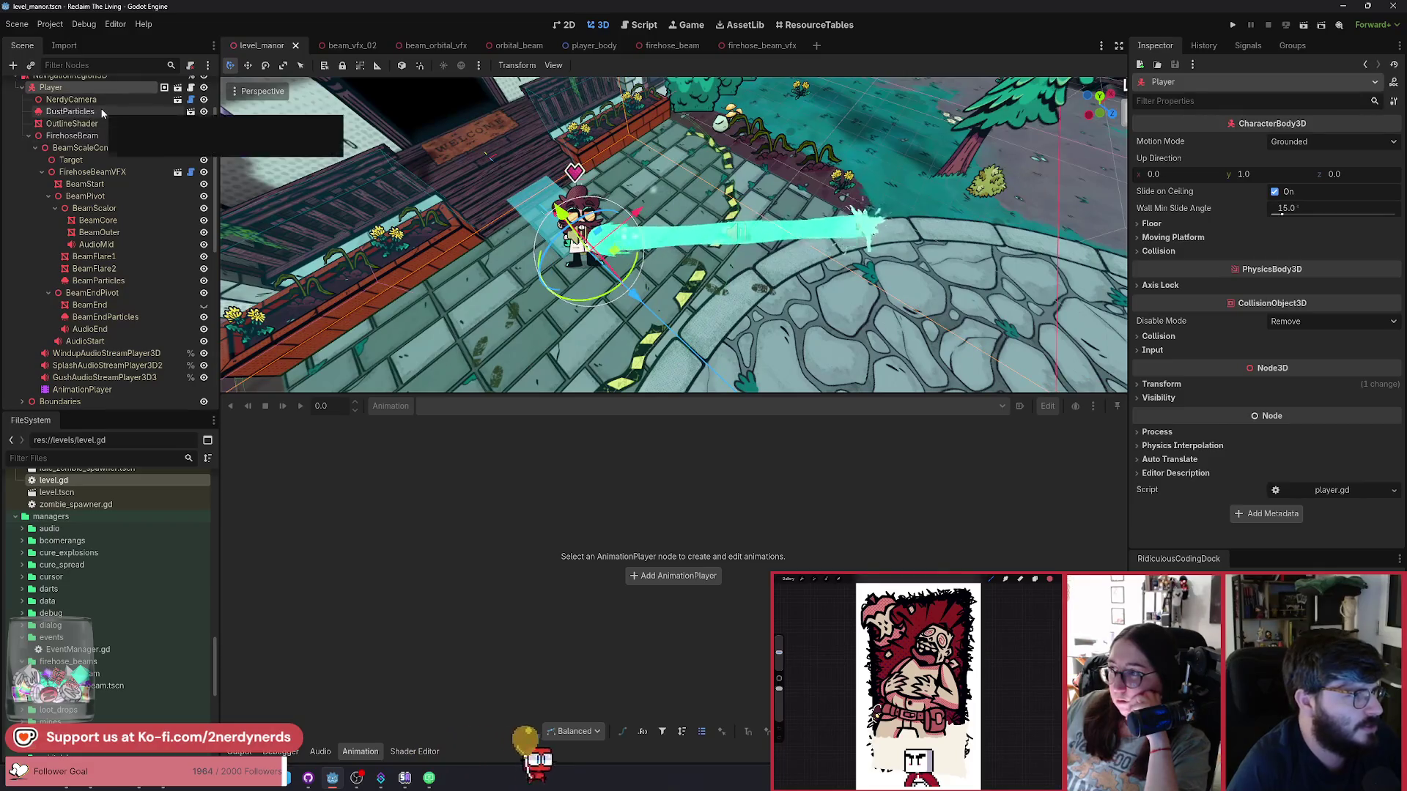
Drag FirehoseBeam's Target node so the beam stretches diagonally across the courtyard.
click(25, 137)
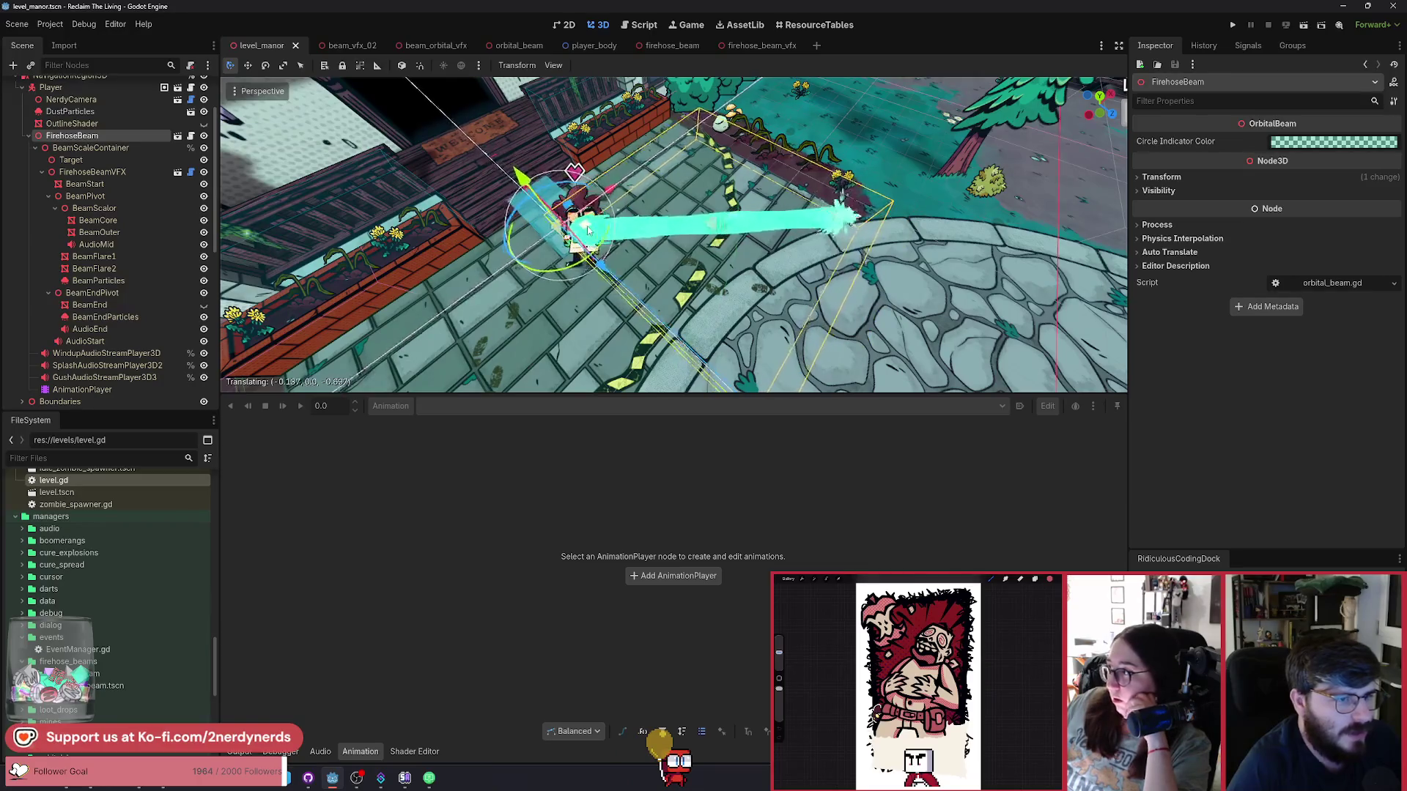
click(139, 159)
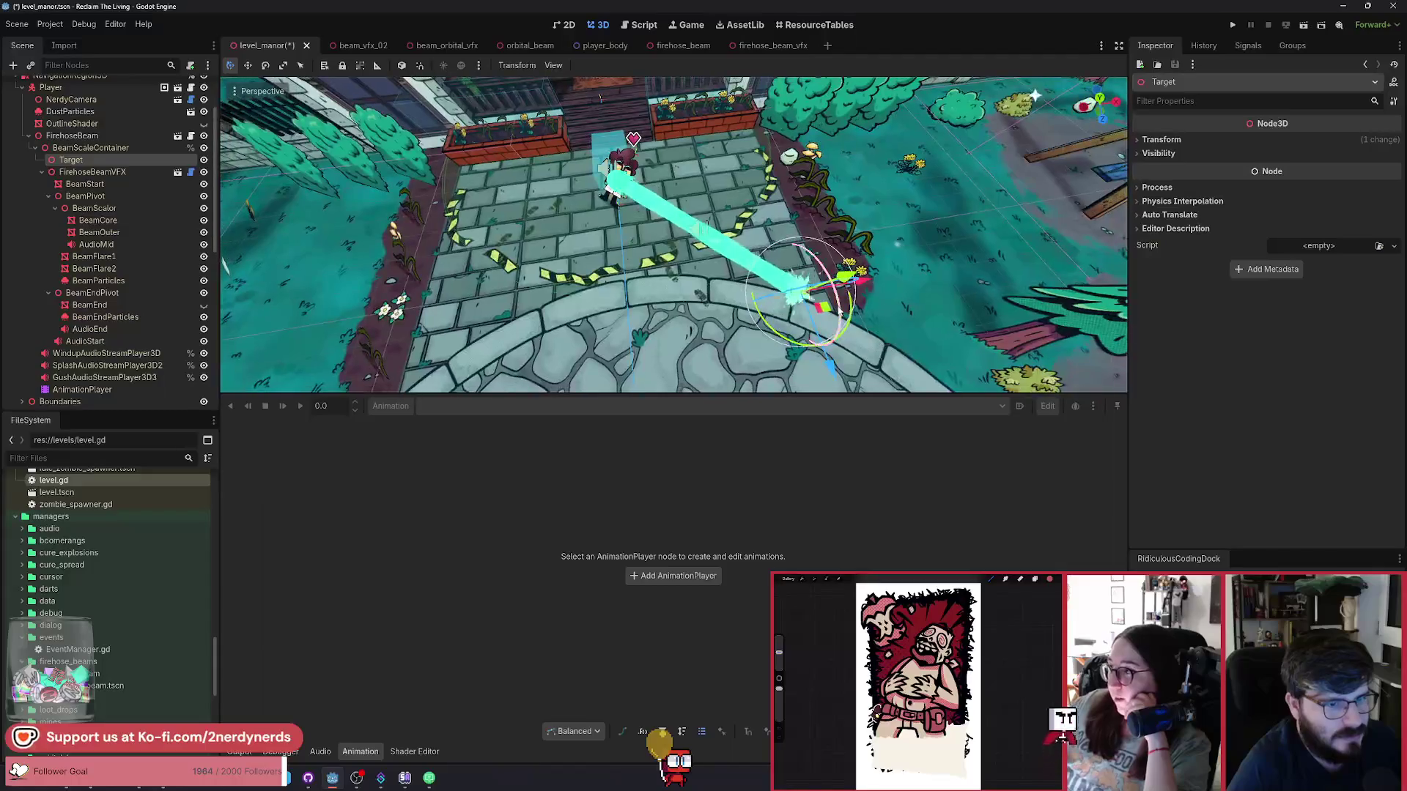
mouse_move(825, 304)
mouse_down()
mouse_move(1036, 276)
mouse_move(879, 141)
mouse_move(942, 194)
mouse_move(359, 301)
mouse_move(527, 201)
mouse_move(374, 314)
mouse_up()
scroll(674, 234, up, 3)
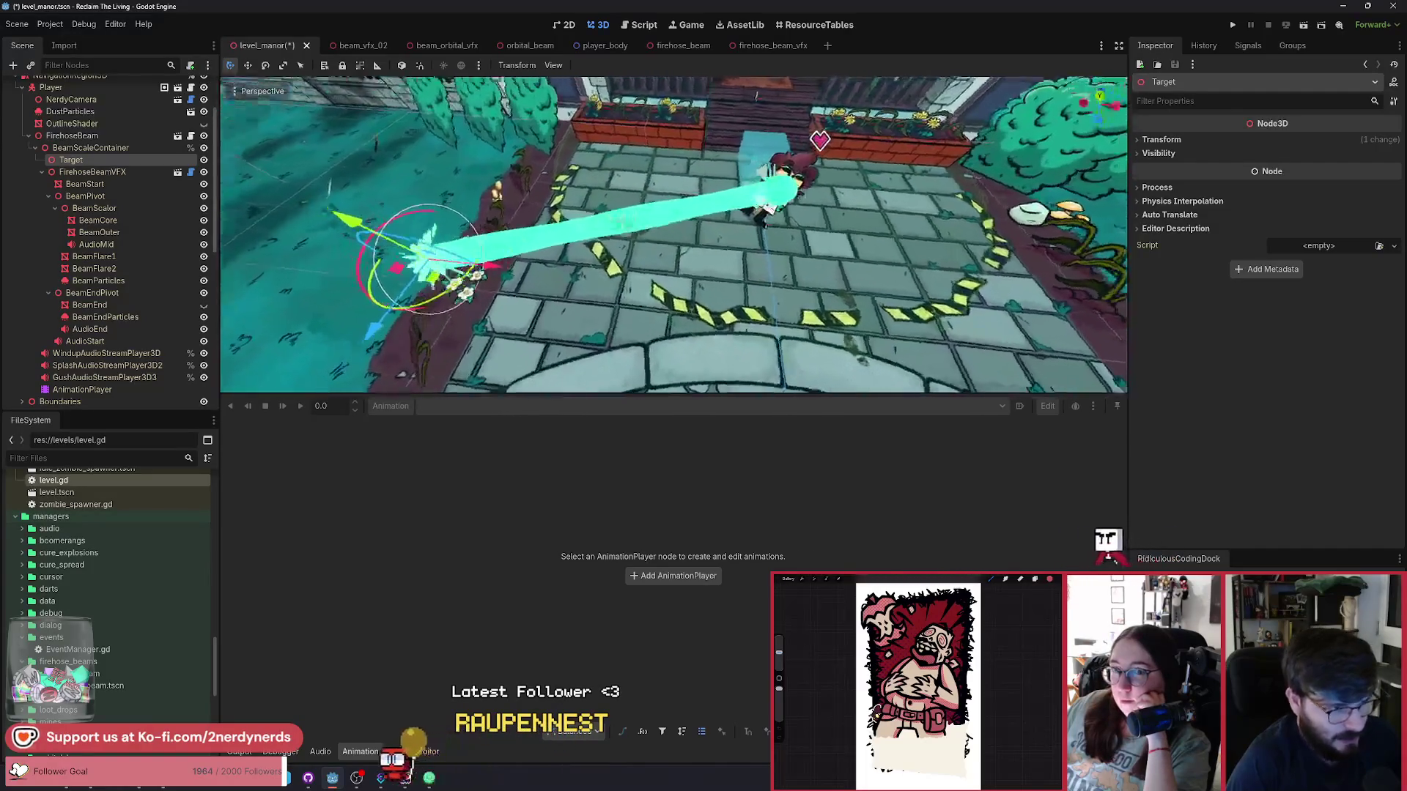
scroll(674, 235, down, 2)
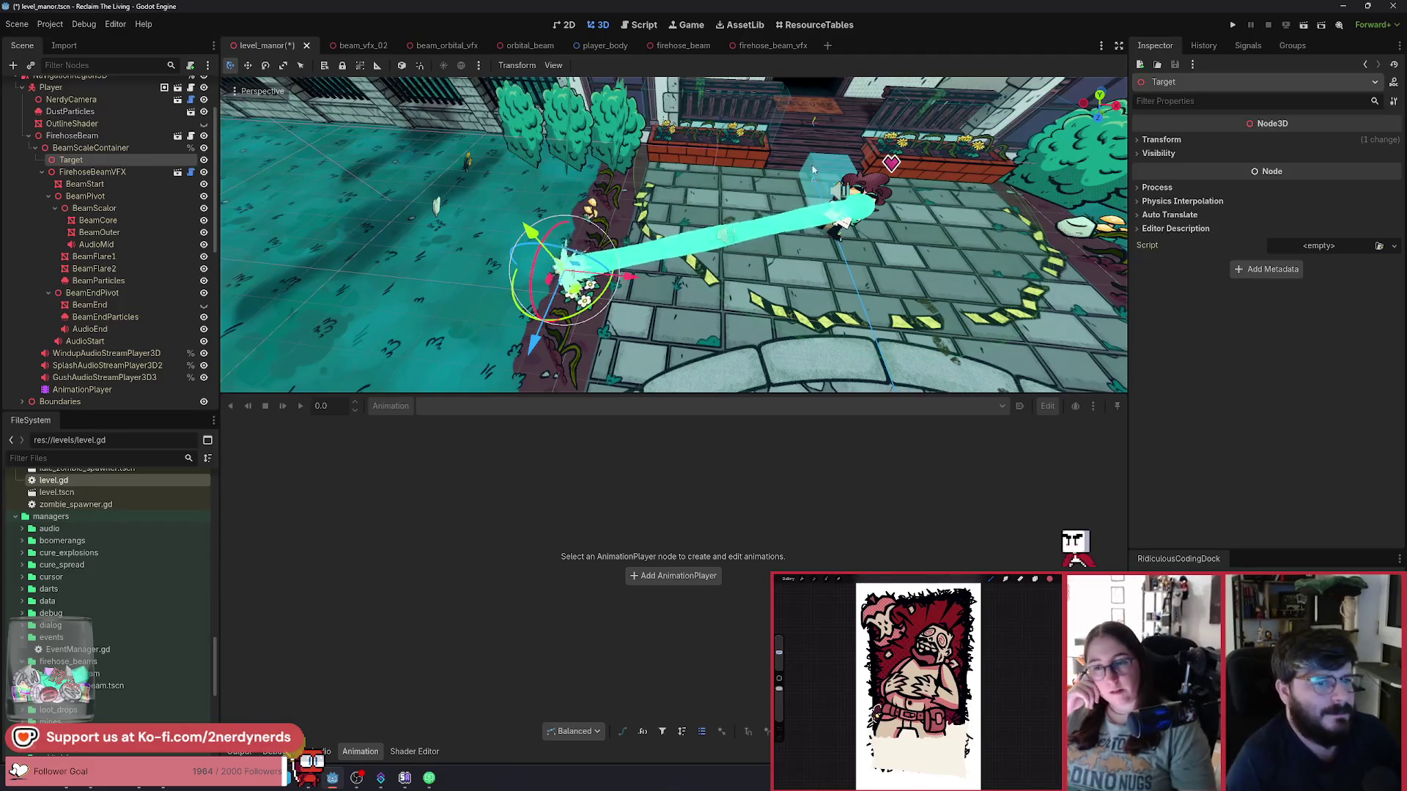
drag(812, 170, 780, 191)
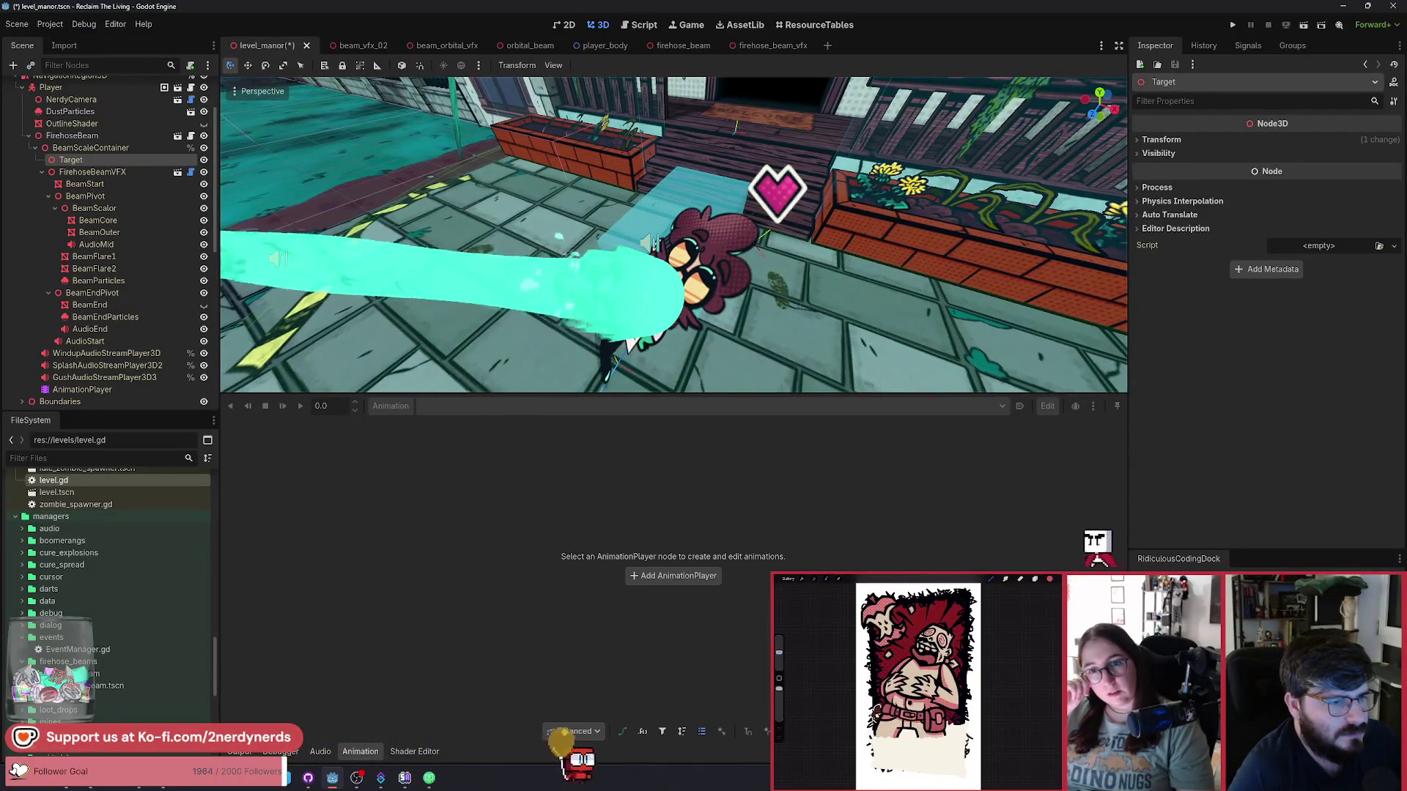
drag(781, 191, 794, 178)
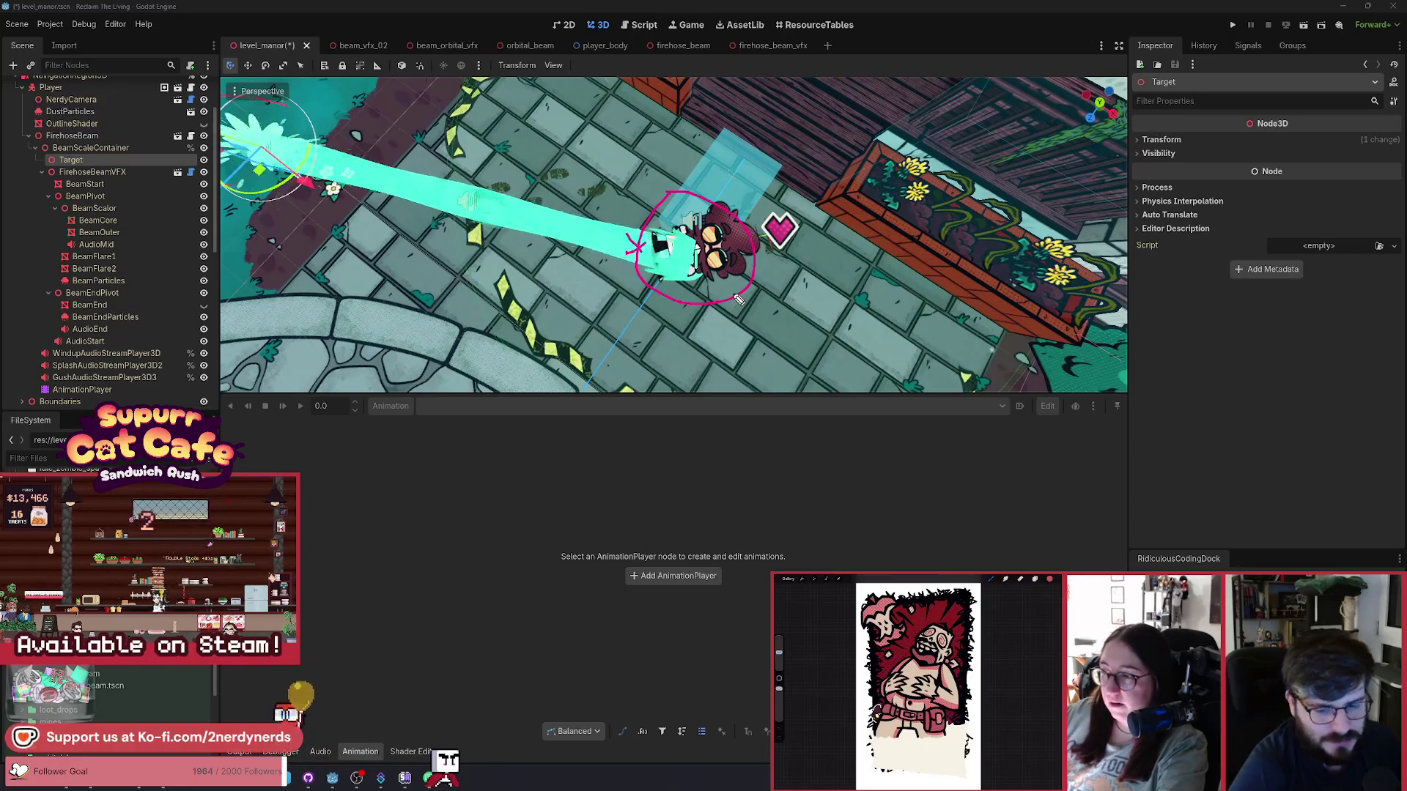
mouse_move(729, 288)
mouse_down()
mouse_move(740, 308)
mouse_move(249, 132)
mouse_move(586, 330)
mouse_up()
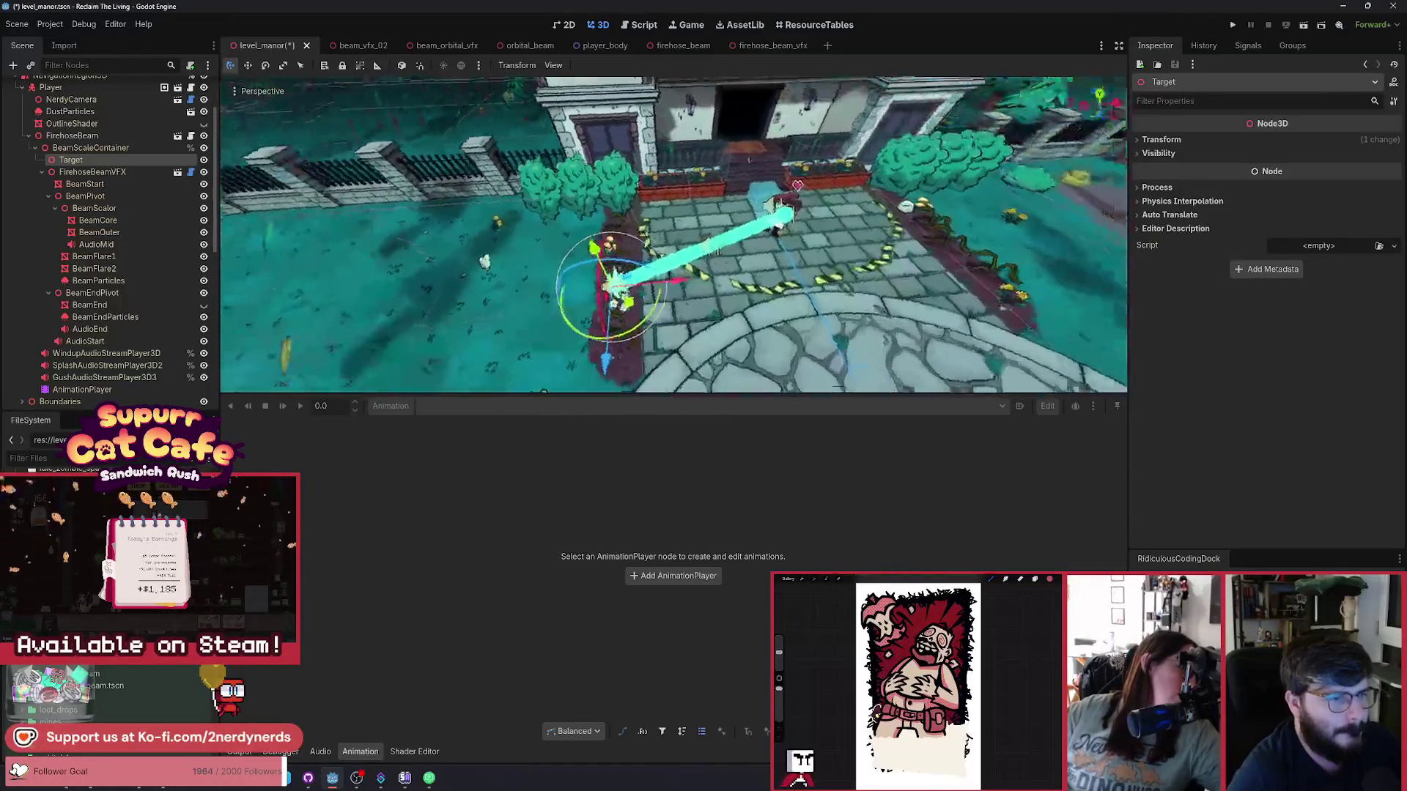
scroll(674, 235, up, 5)
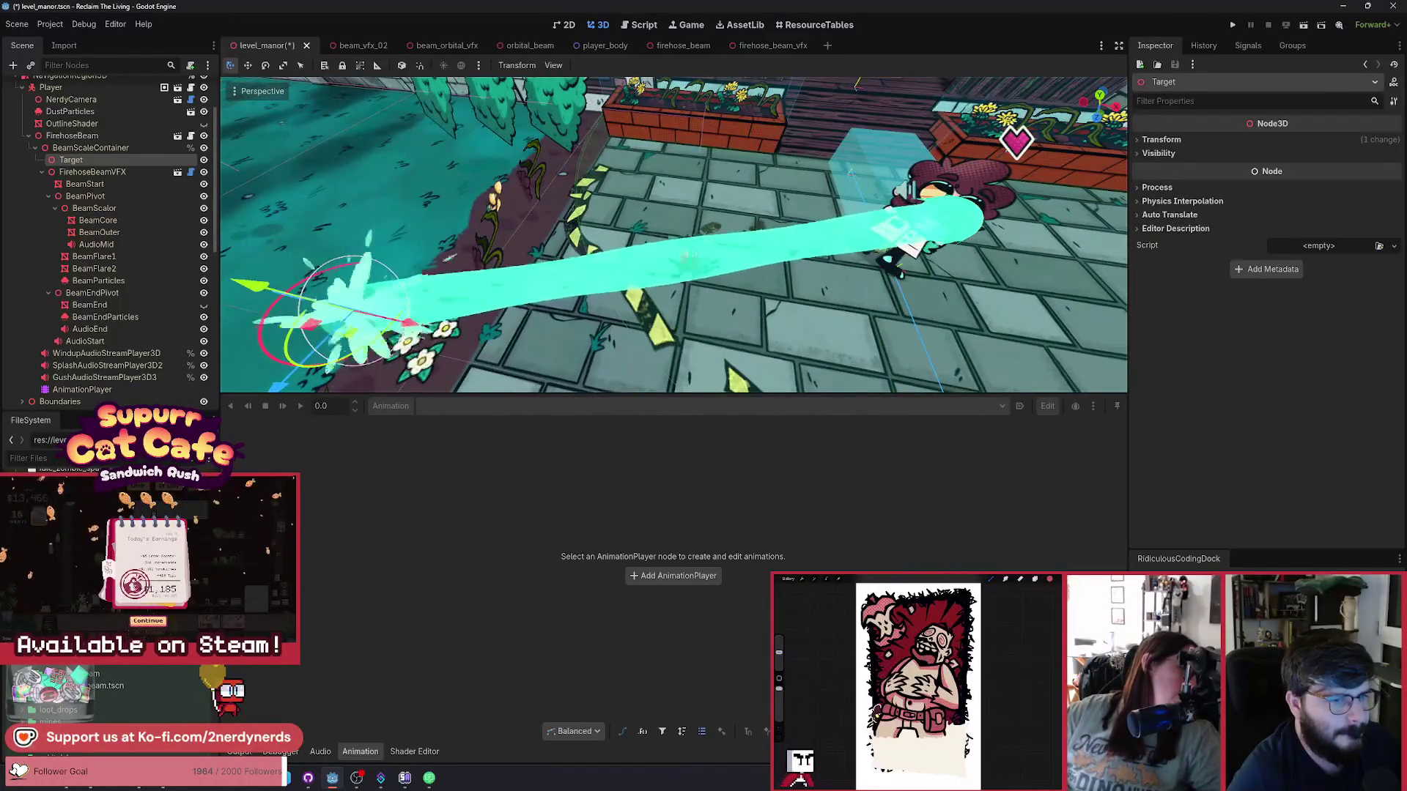
scroll(675, 234, down, 6)
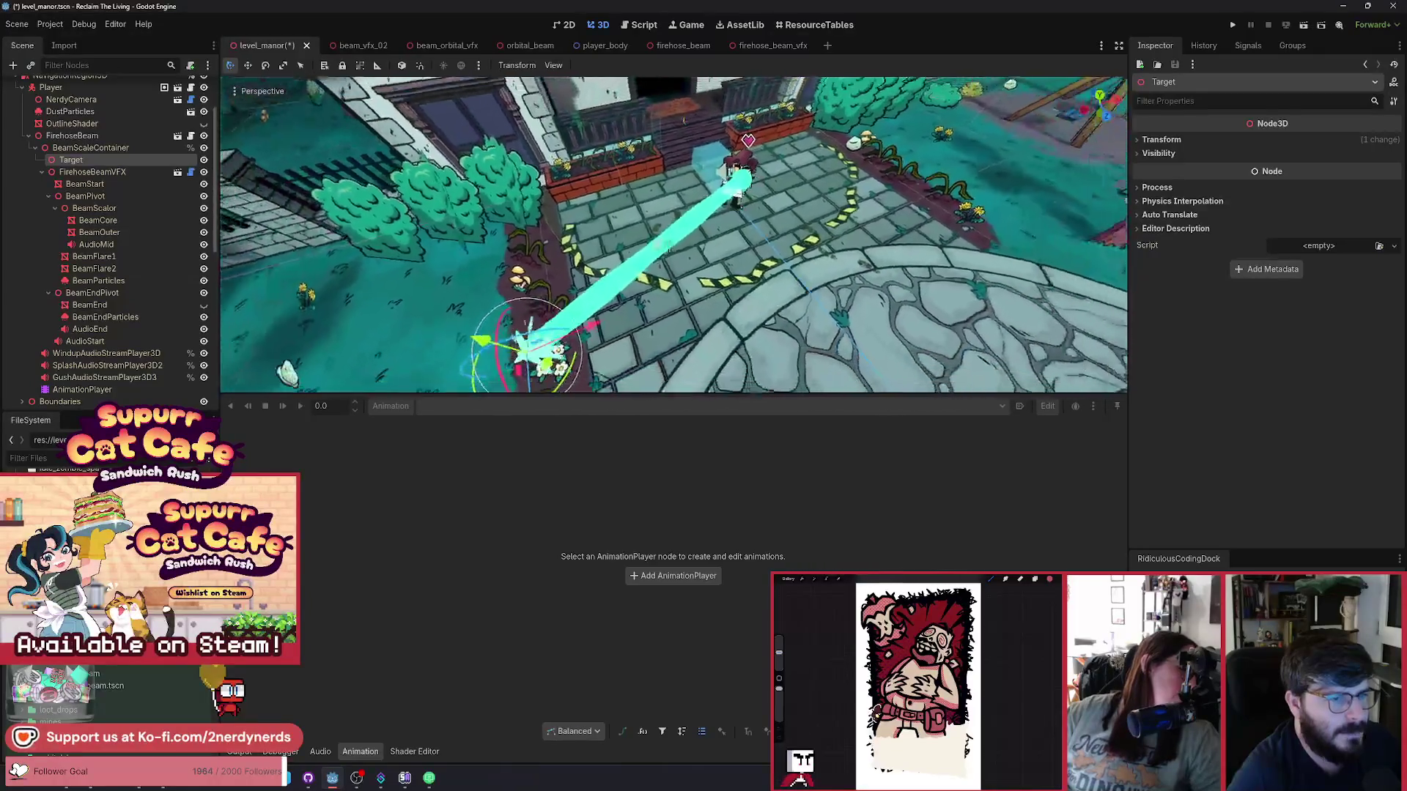
mouse_move(674, 235)
mouse_down()
mouse_move(733, 257)
mouse_move(746, 322)
mouse_up()
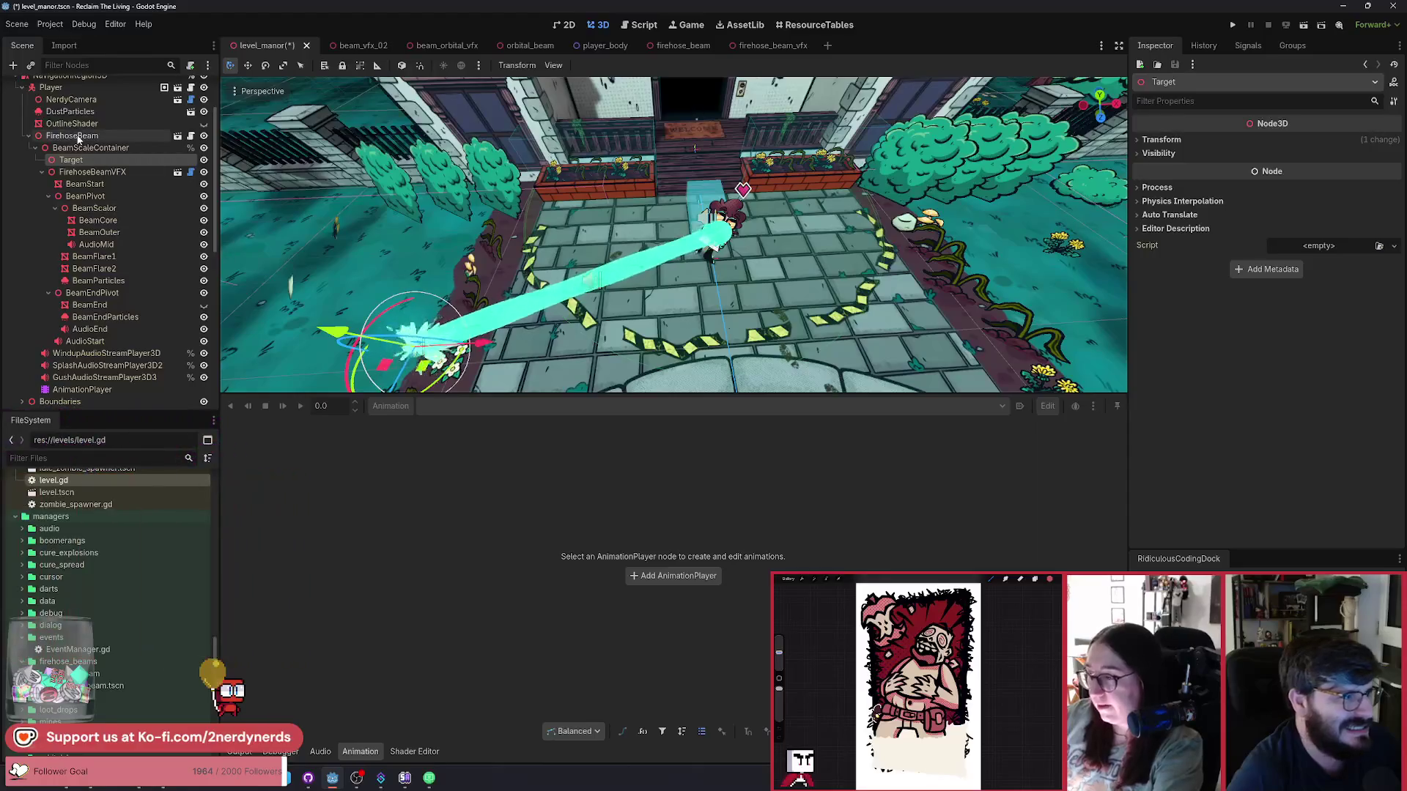
Delete the FirehoseBeam instance from level_manor and save the level.
click(77, 136)
key(Delete)
key(Return)
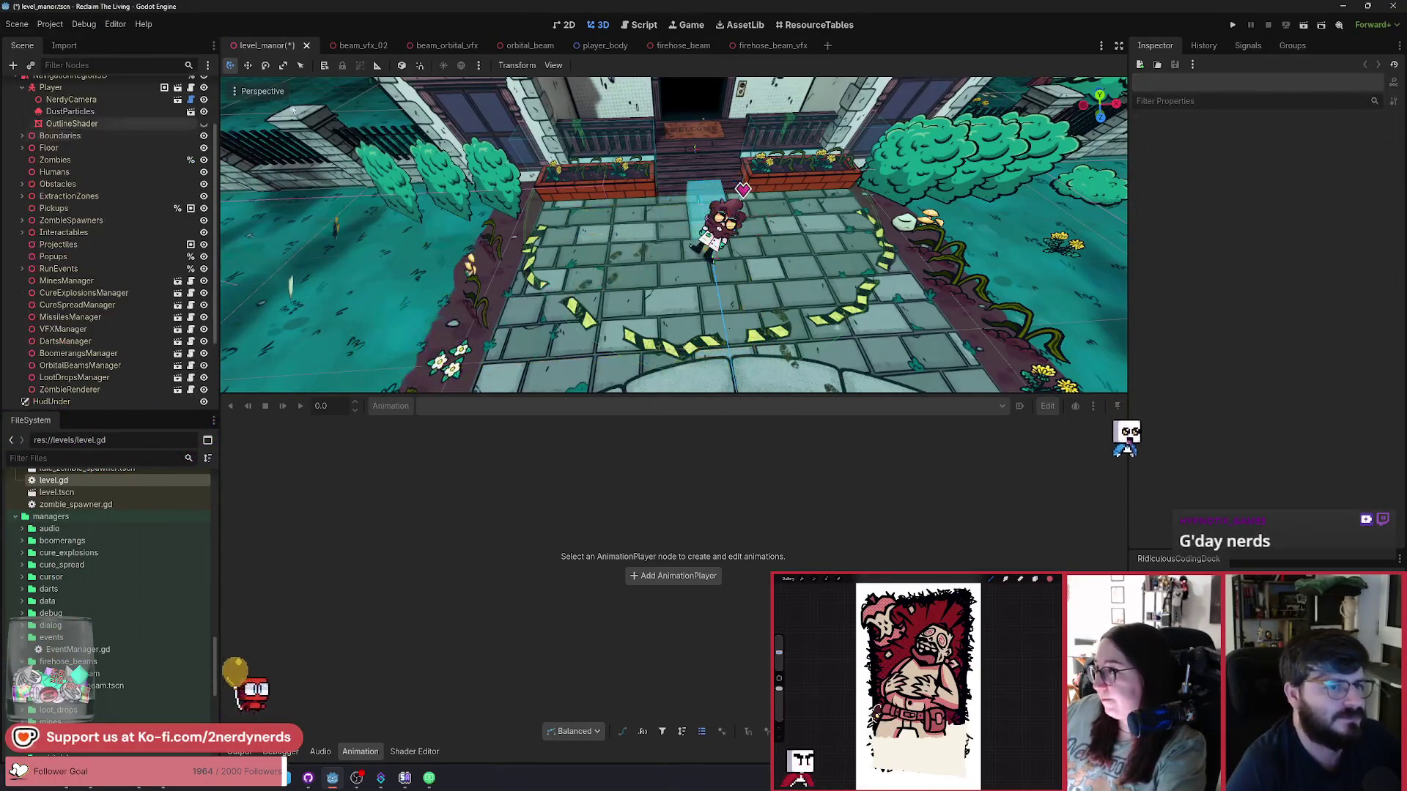
key(ctrl+s)
Switch to the firehose_beam scene and select its FirehoseBeam root node.
click(680, 49)
key(f)
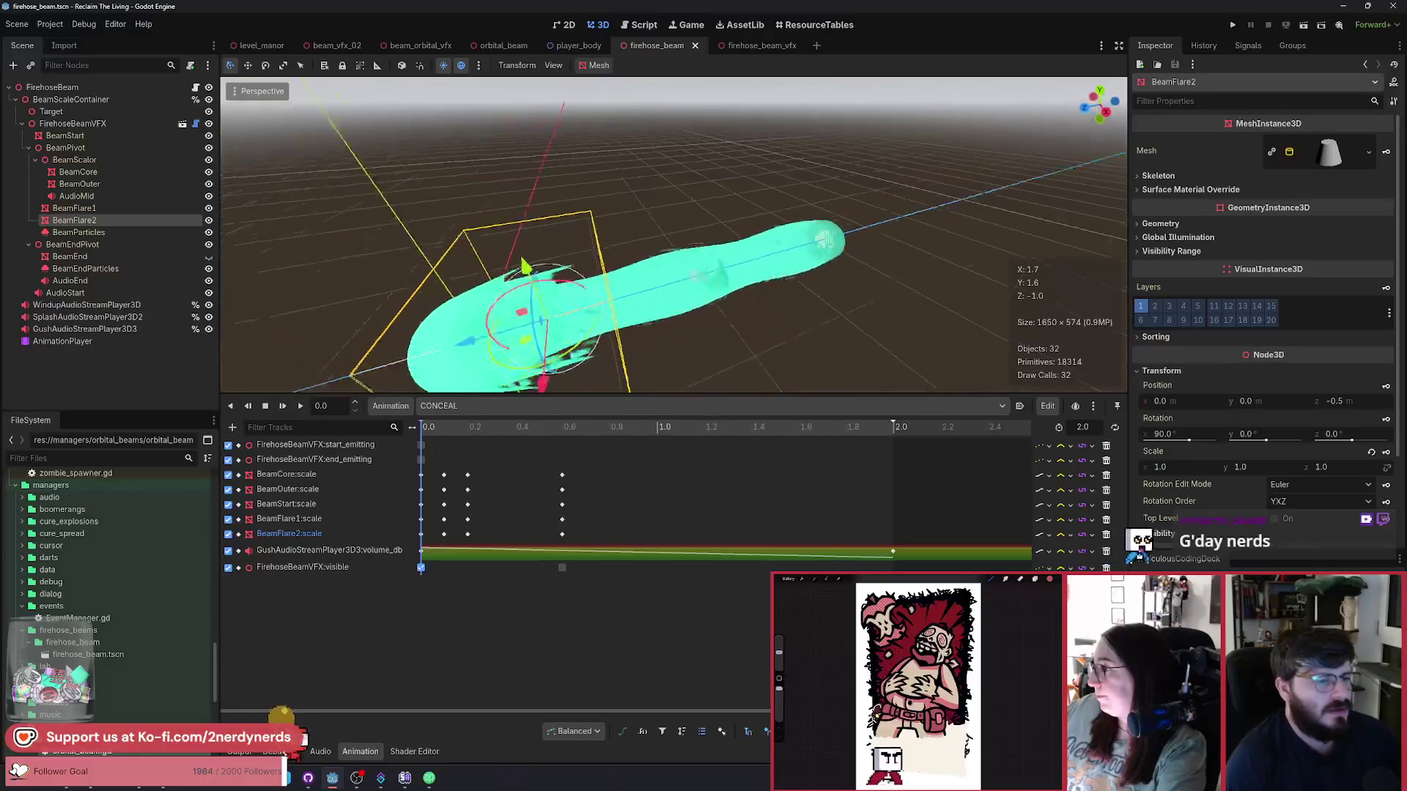
click(74, 87)
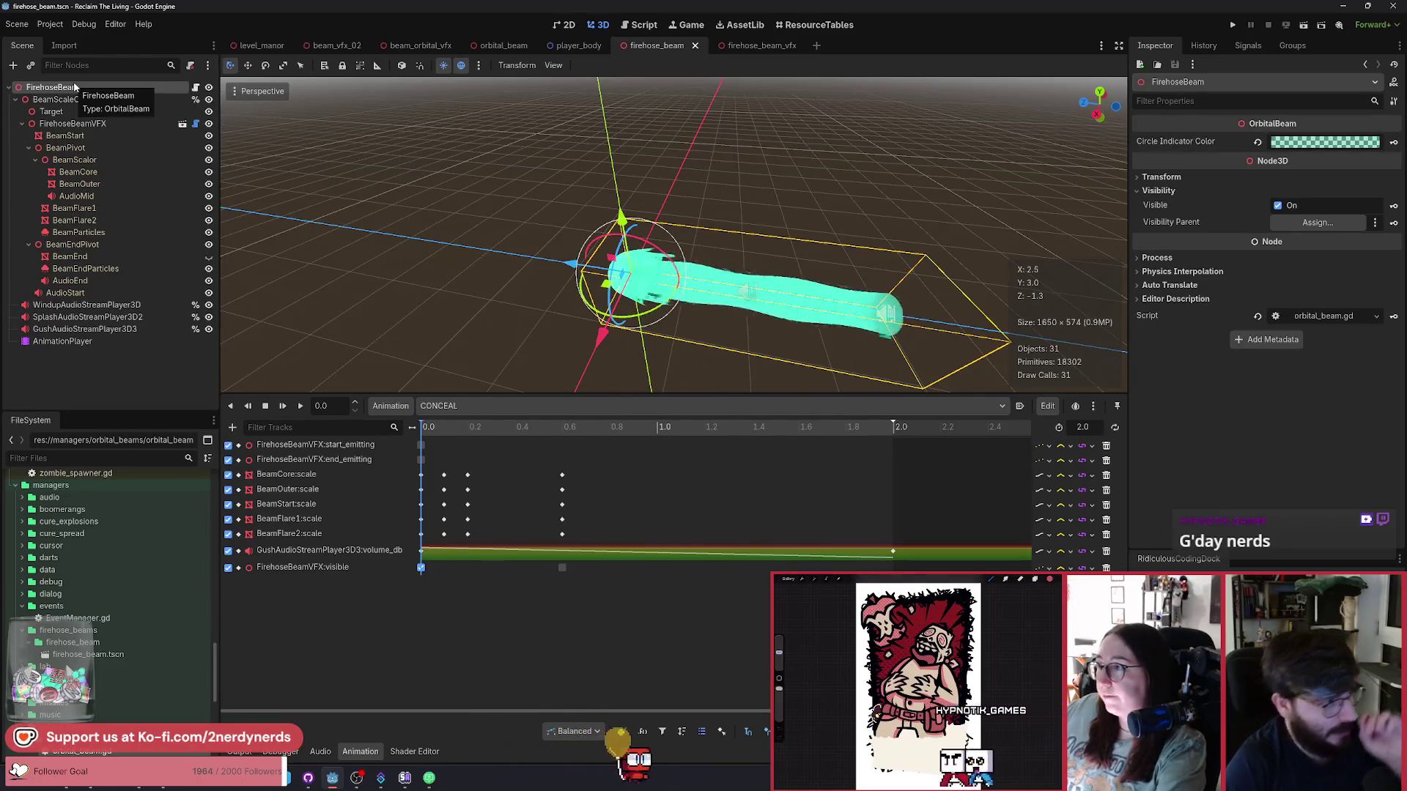
click(16, 99)
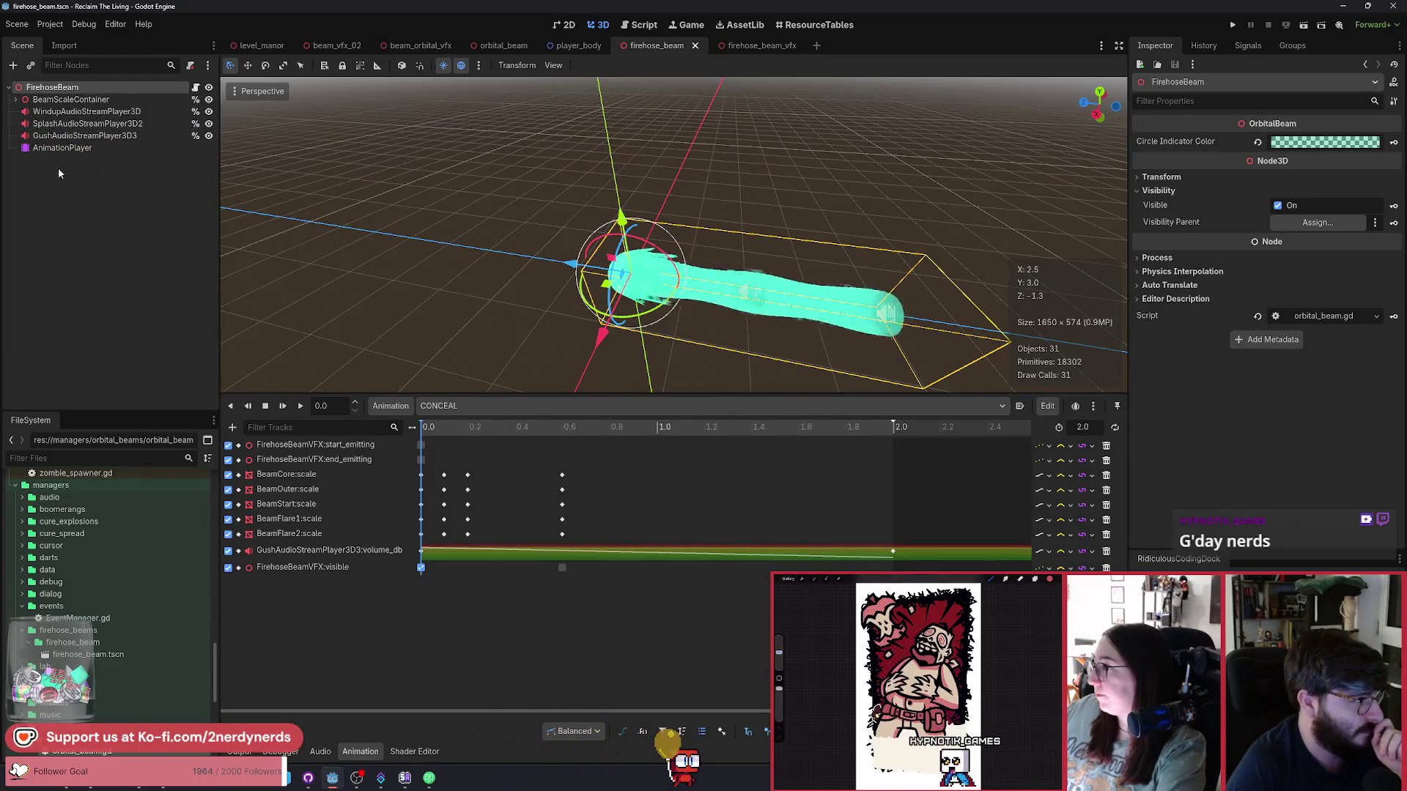
click(16, 100)
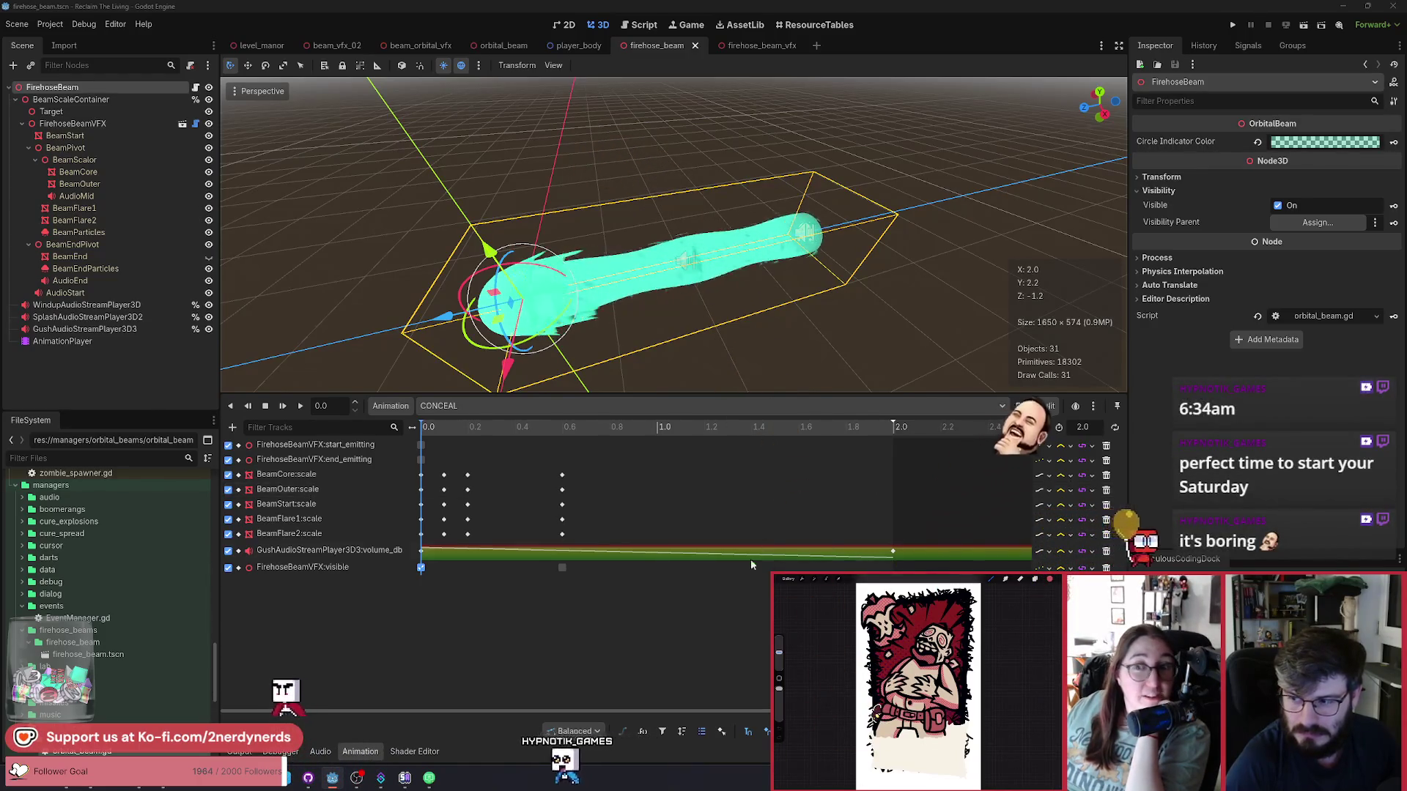
click(636, 305)
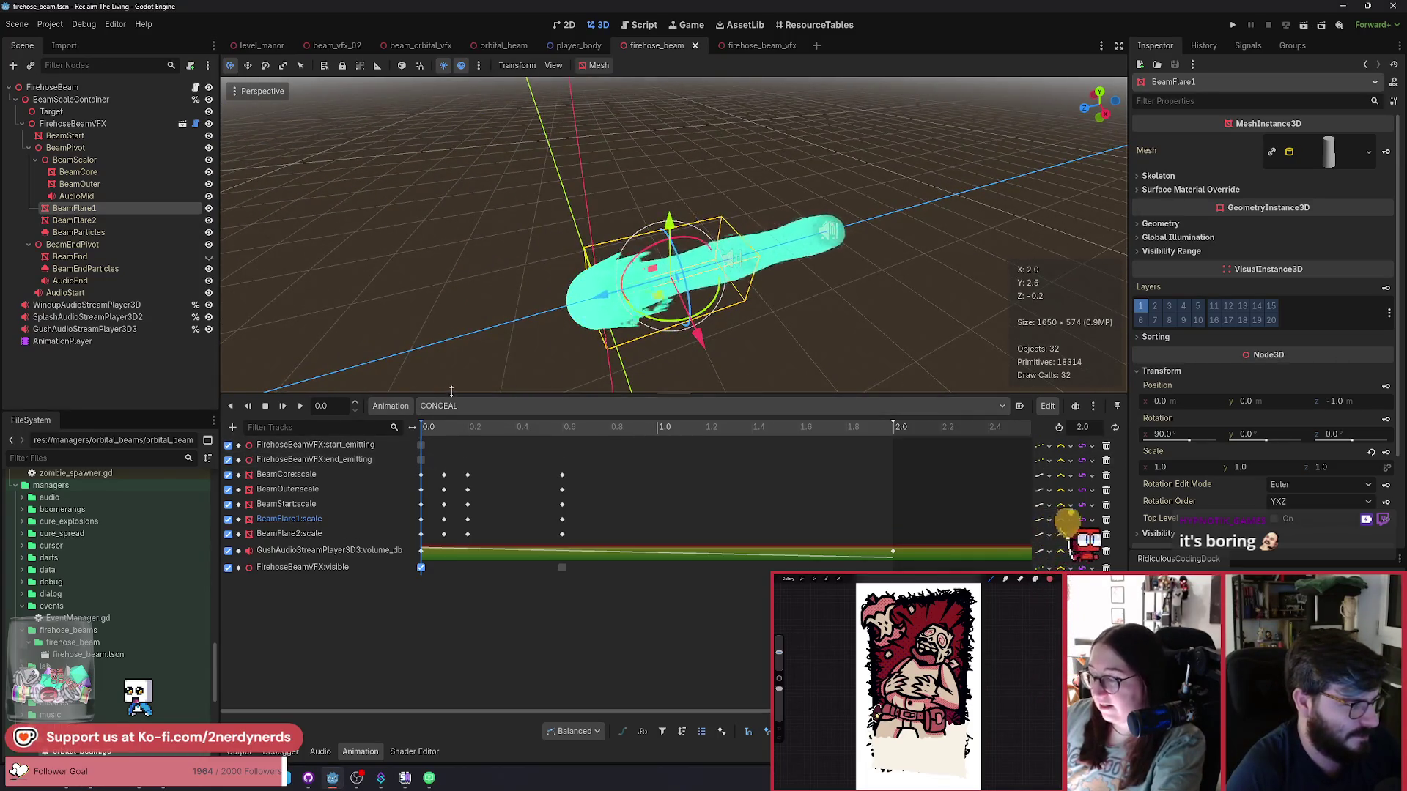
Enlarge the 3D view over the animation panel and select the FirehoseBeam root.
mouse_move(513, 397)
mouse_down()
mouse_move(586, 456)
mouse_move(733, 476)
mouse_up()
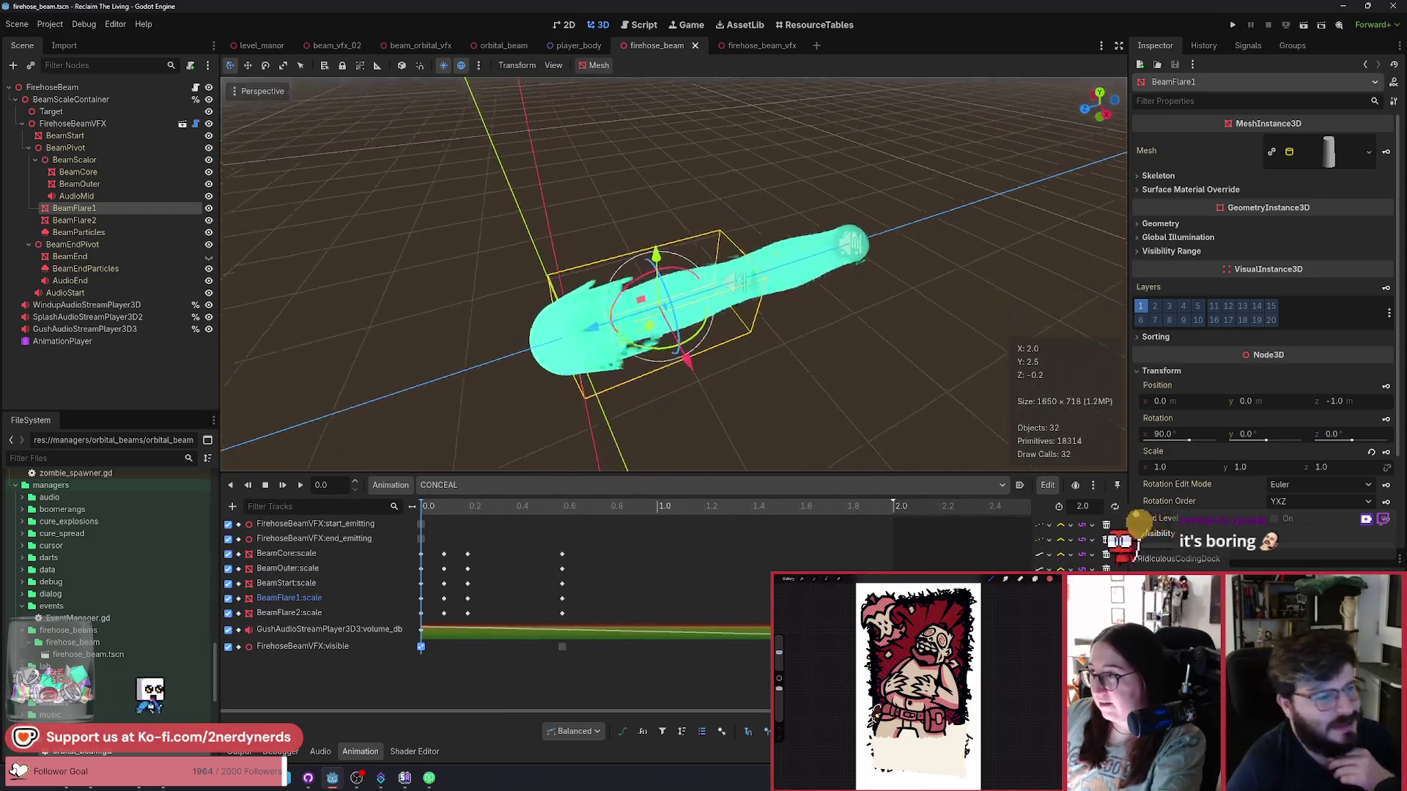
click(767, 396)
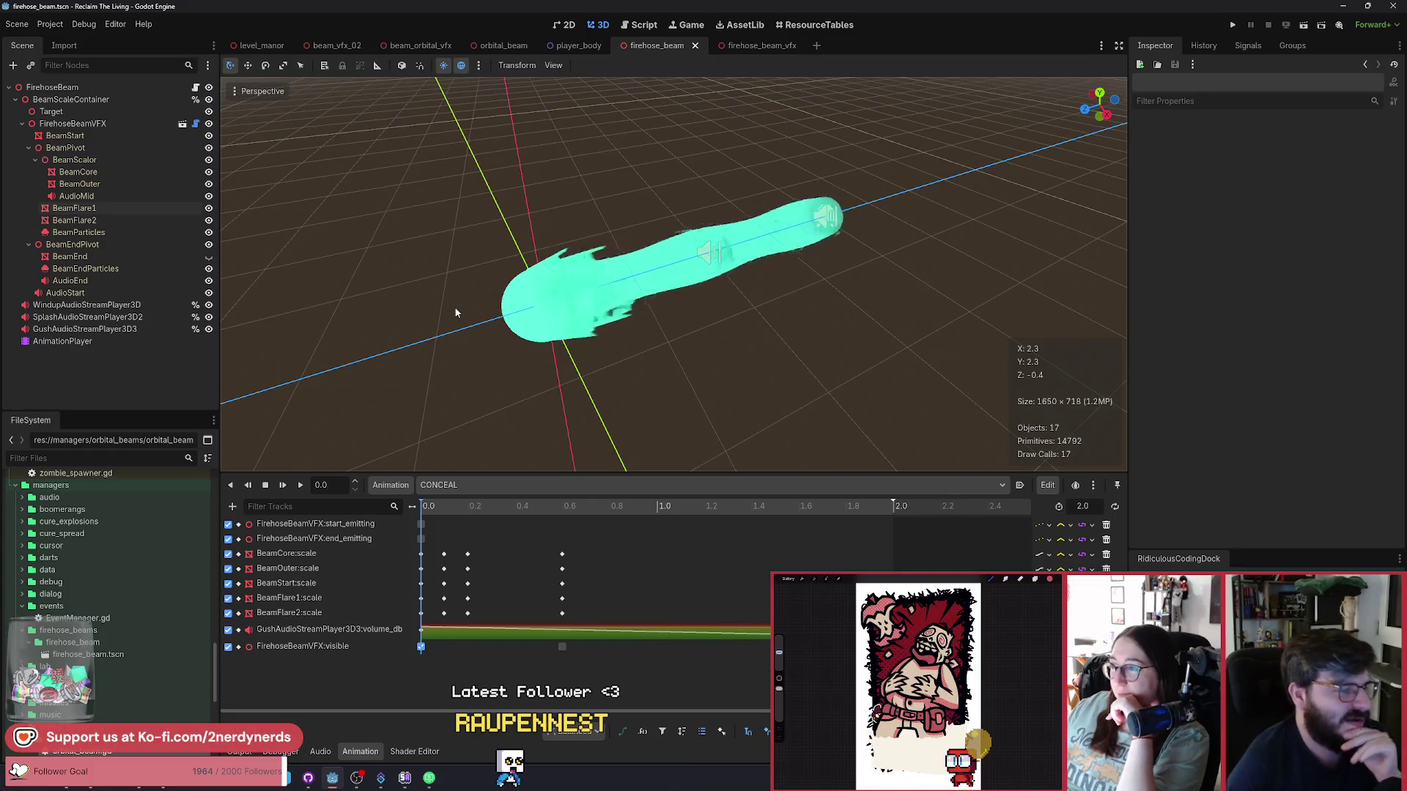
click(54, 88)
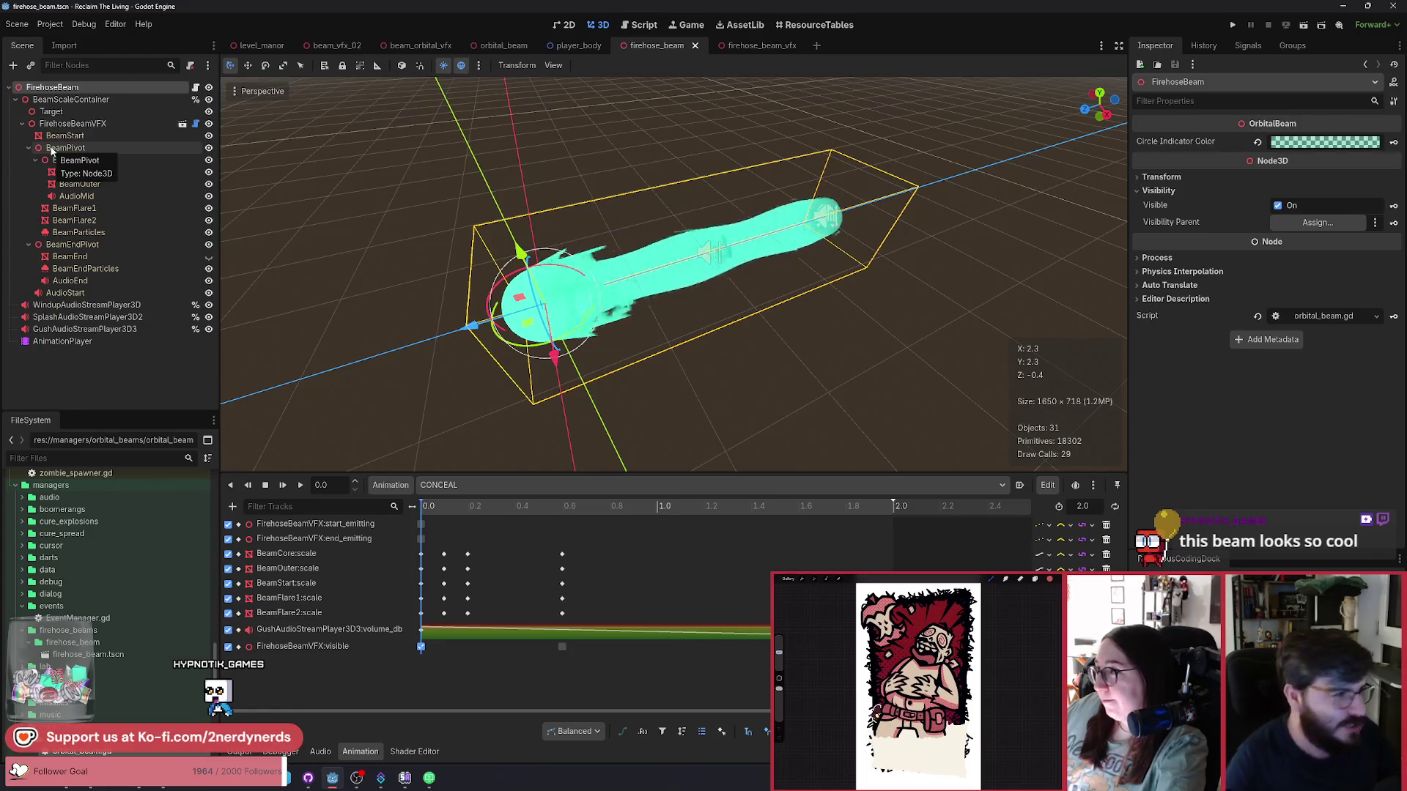
click(98, 102)
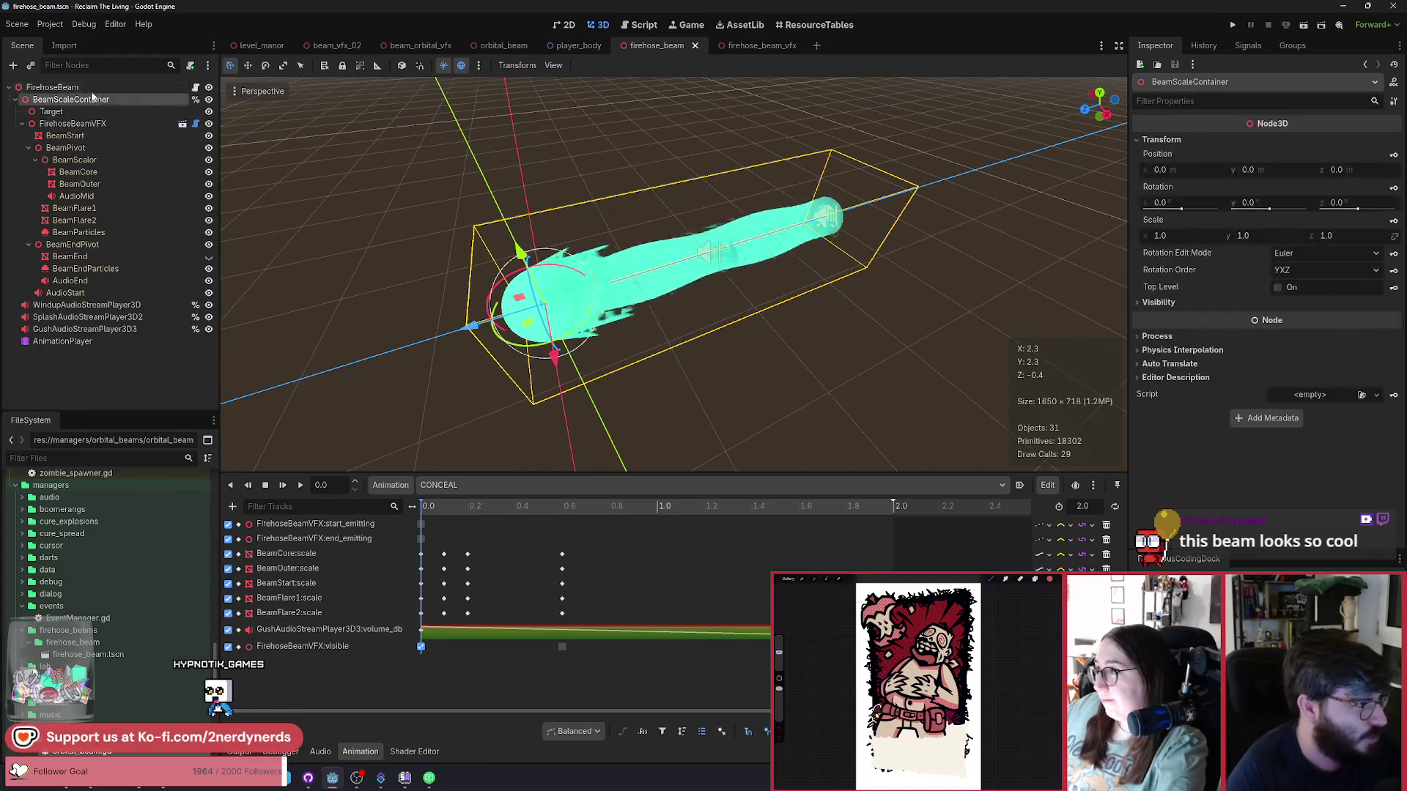
click(73, 87)
Collapse BeamScaleContainer and bring up Create New Node for the FirehoseBeam root.
click(15, 99)
double_click(74, 88)
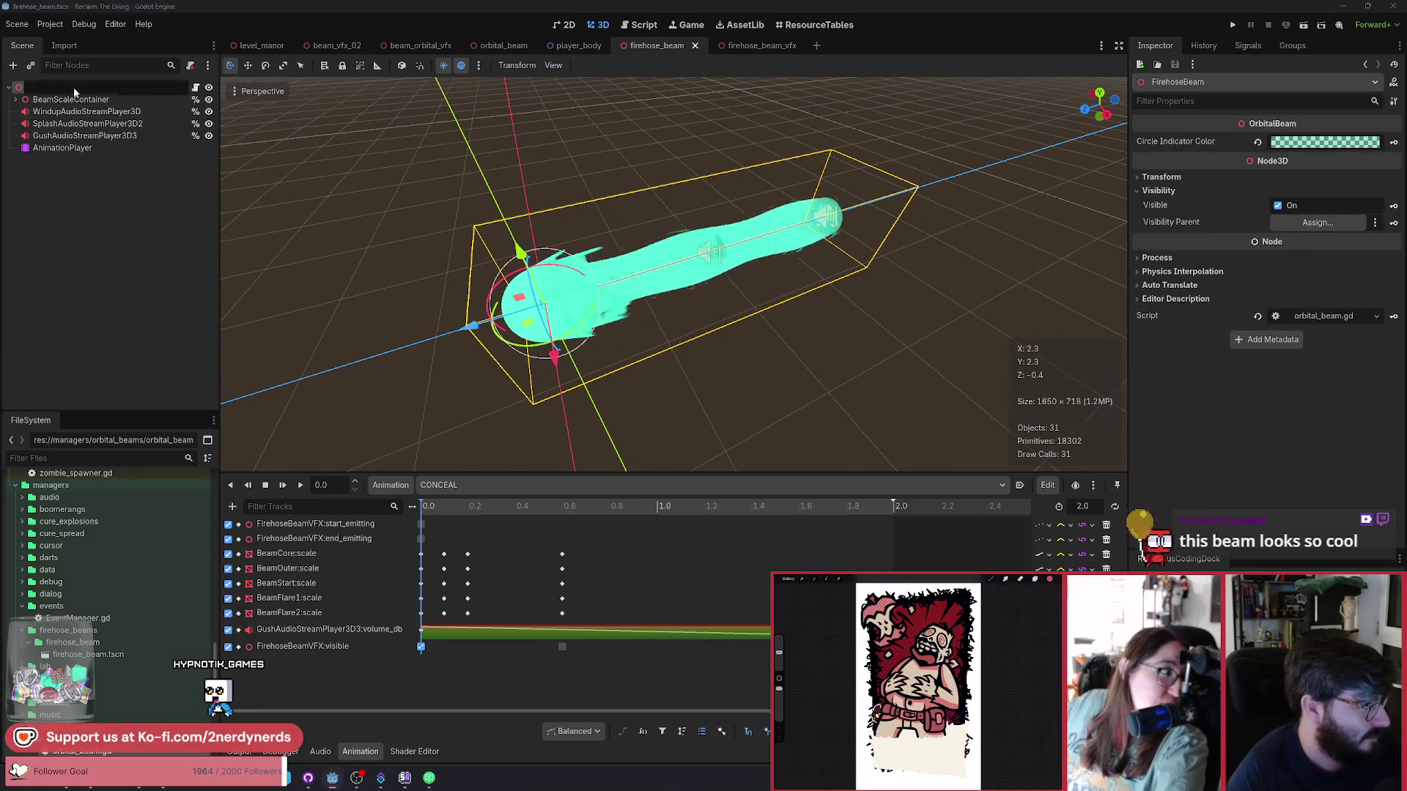
key(Escape)
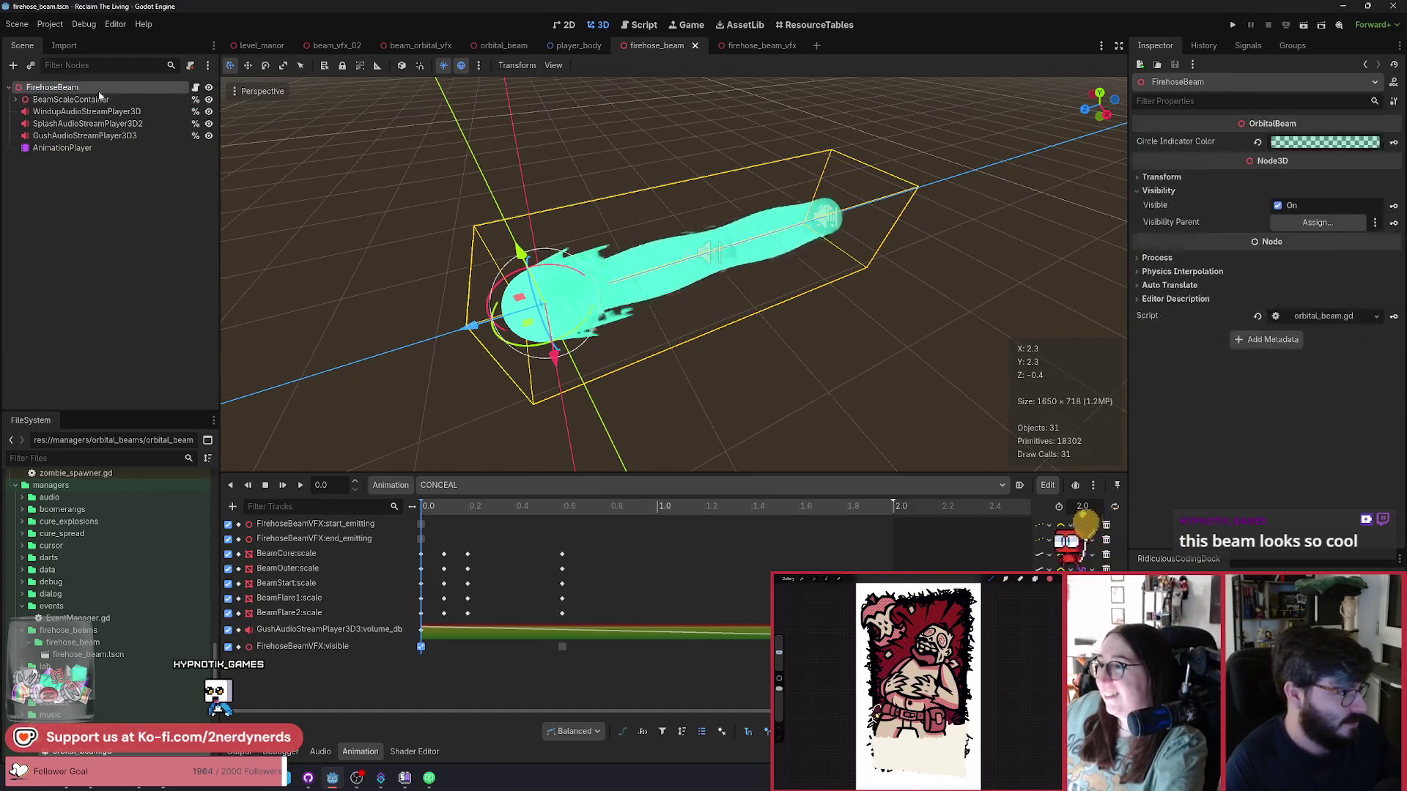
key(ctrl+a)
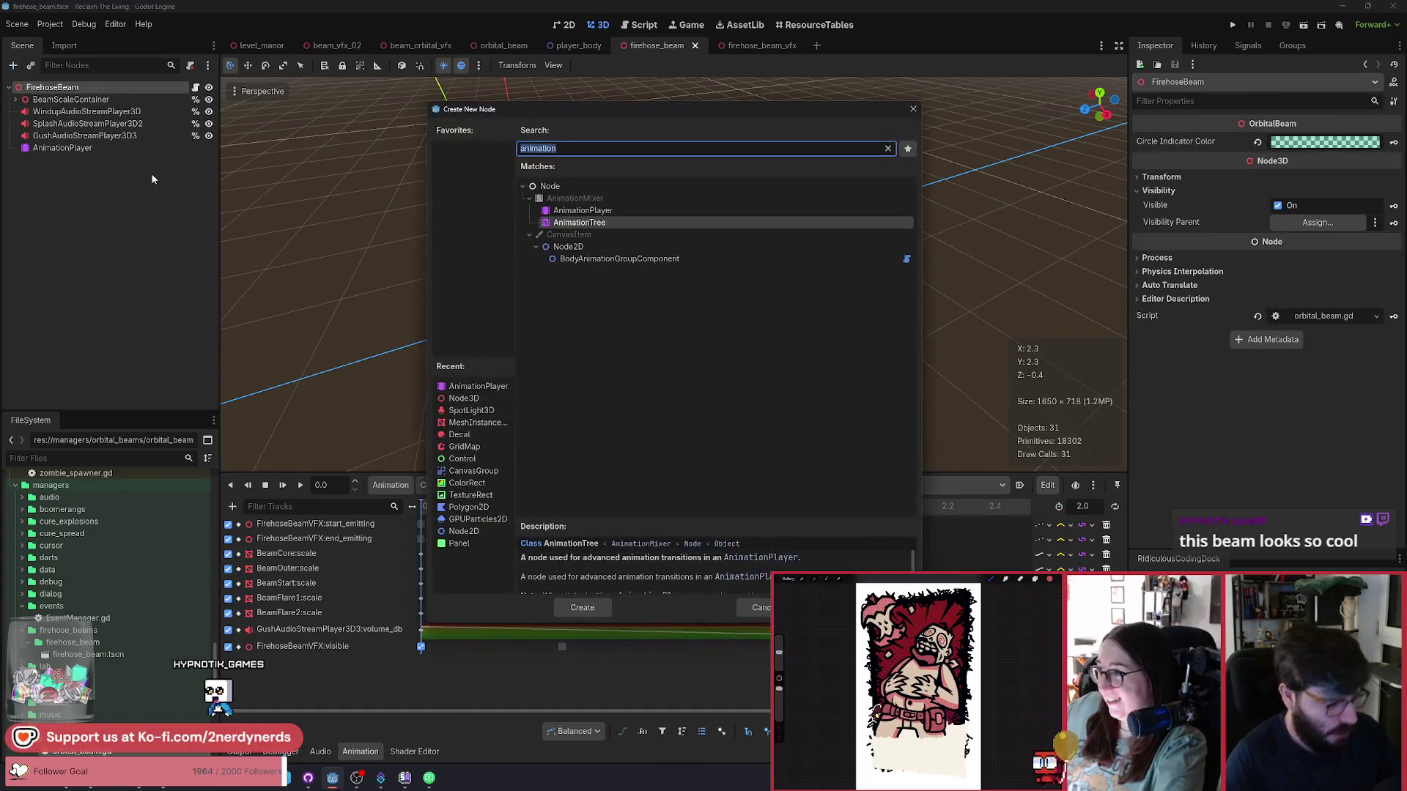
Create a Node3D named RotationContainer, nest BeamScaleContainer in it, and move it to Z -0.997.
text(node3d)
key(Return)
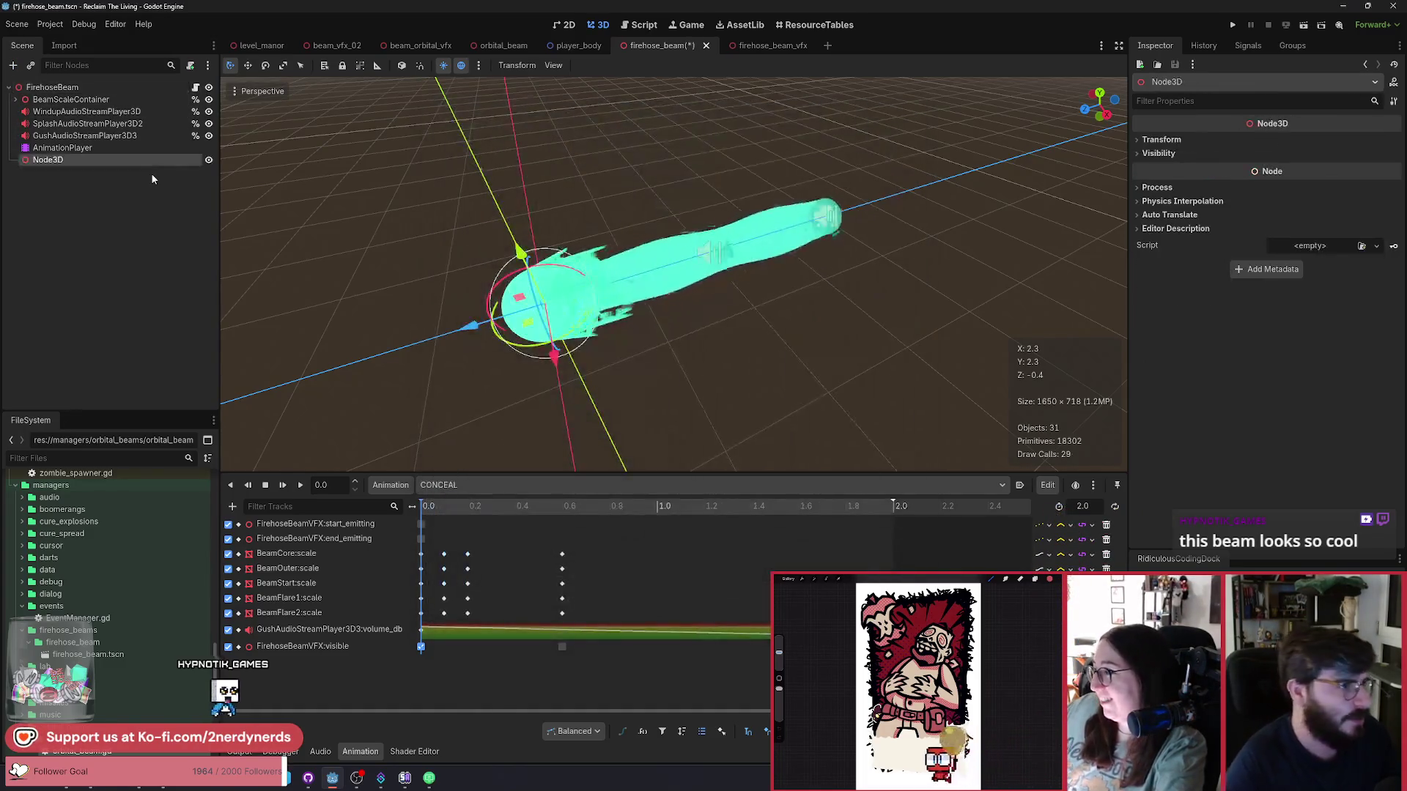
key(F2)
key(BackSpace)
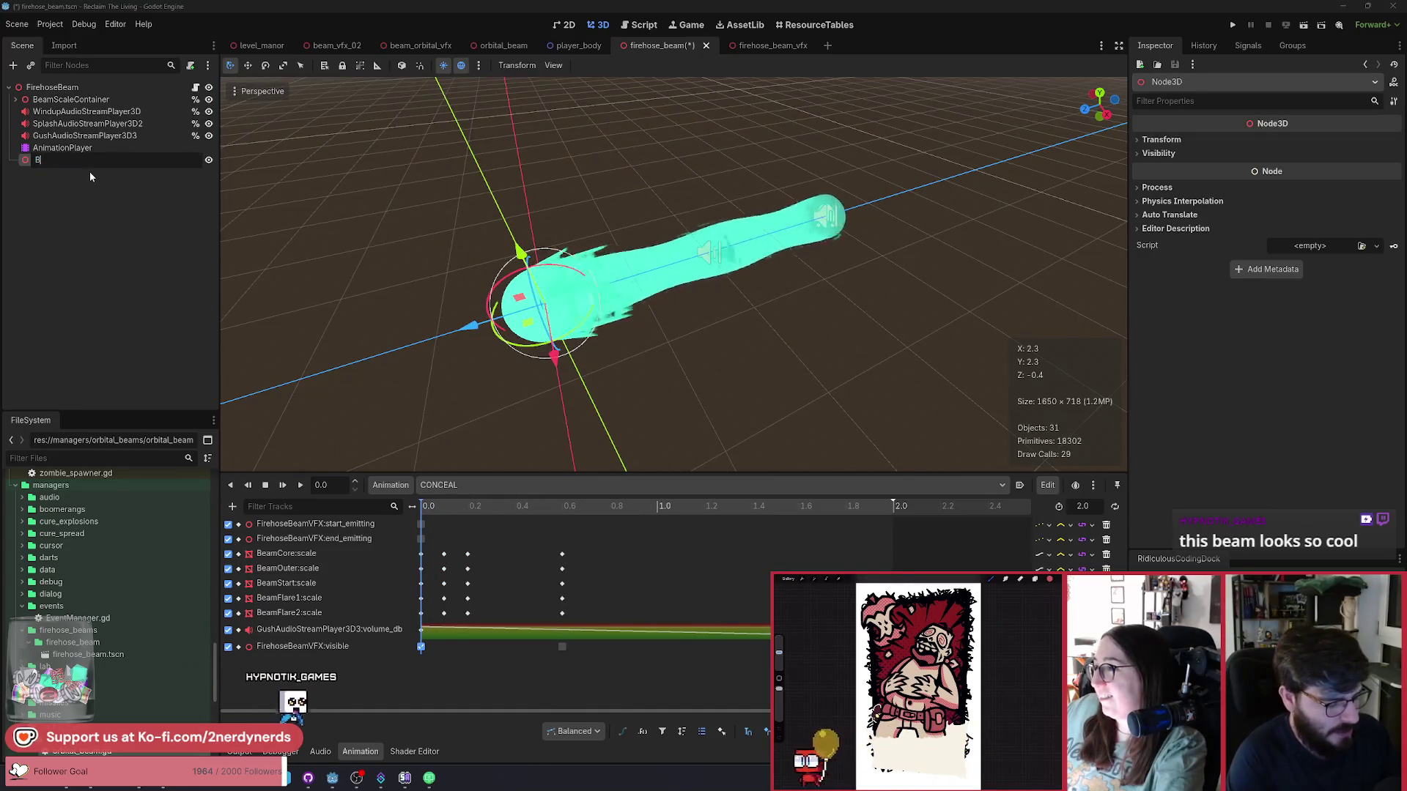
text(RotationContainer)
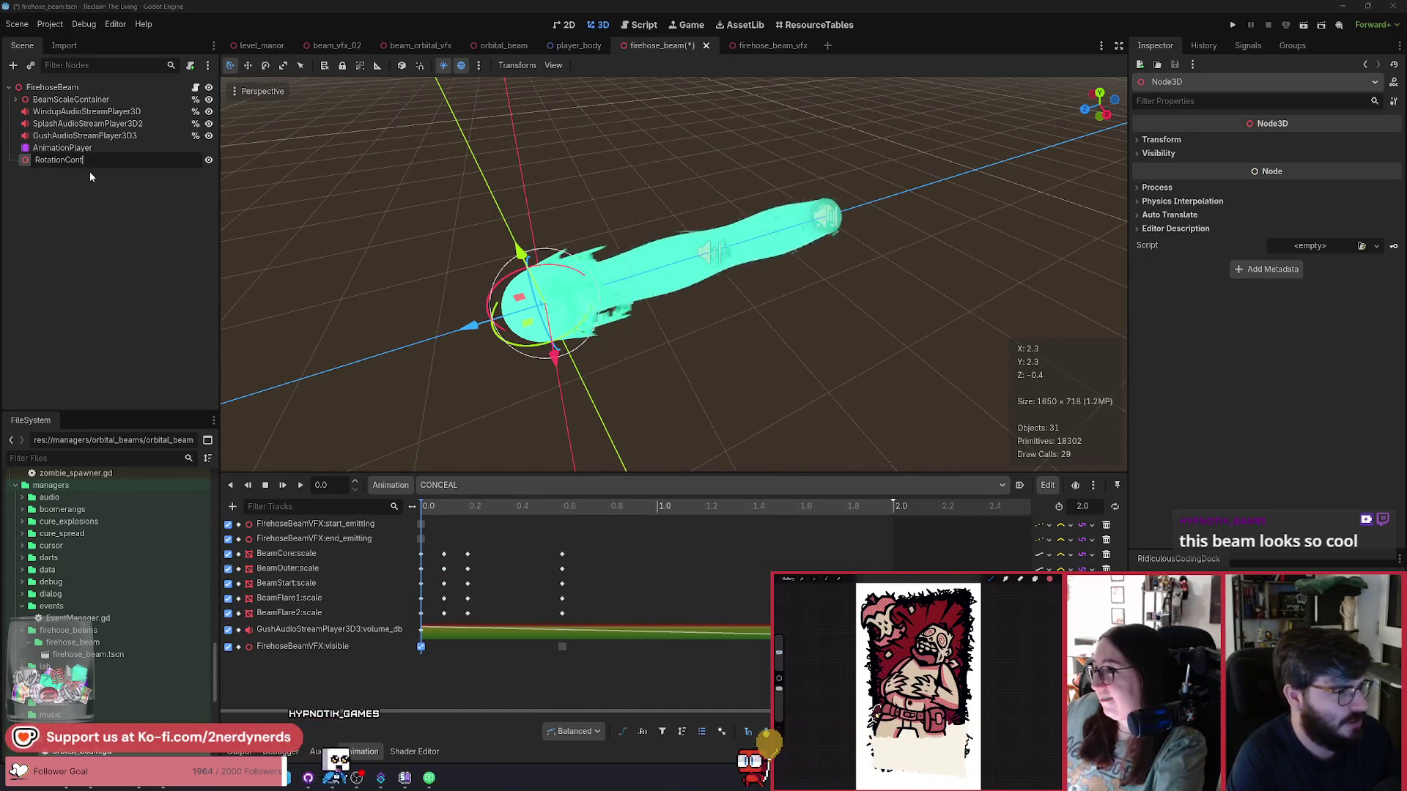
key(Return)
drag(72, 161, 65, 101)
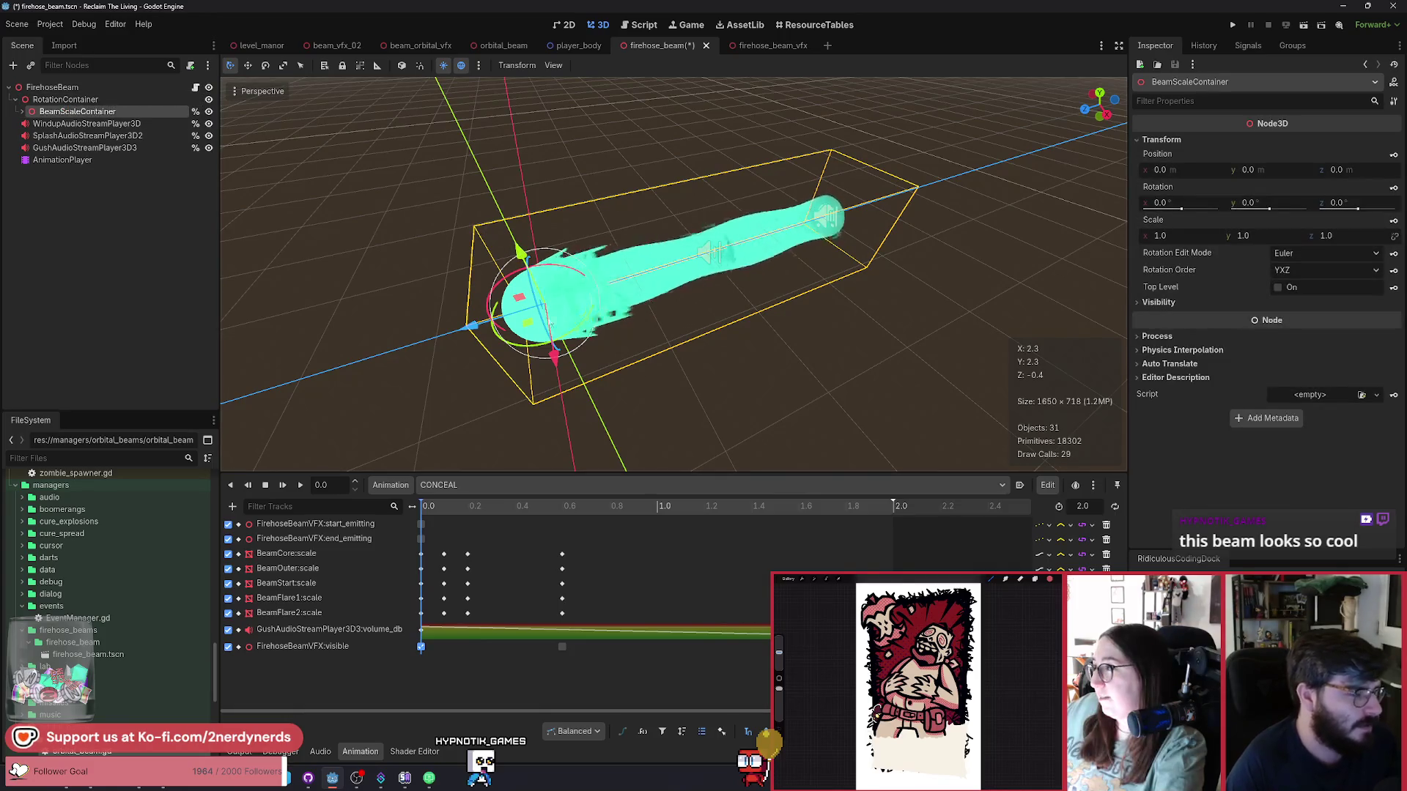
drag(472, 333, 579, 320)
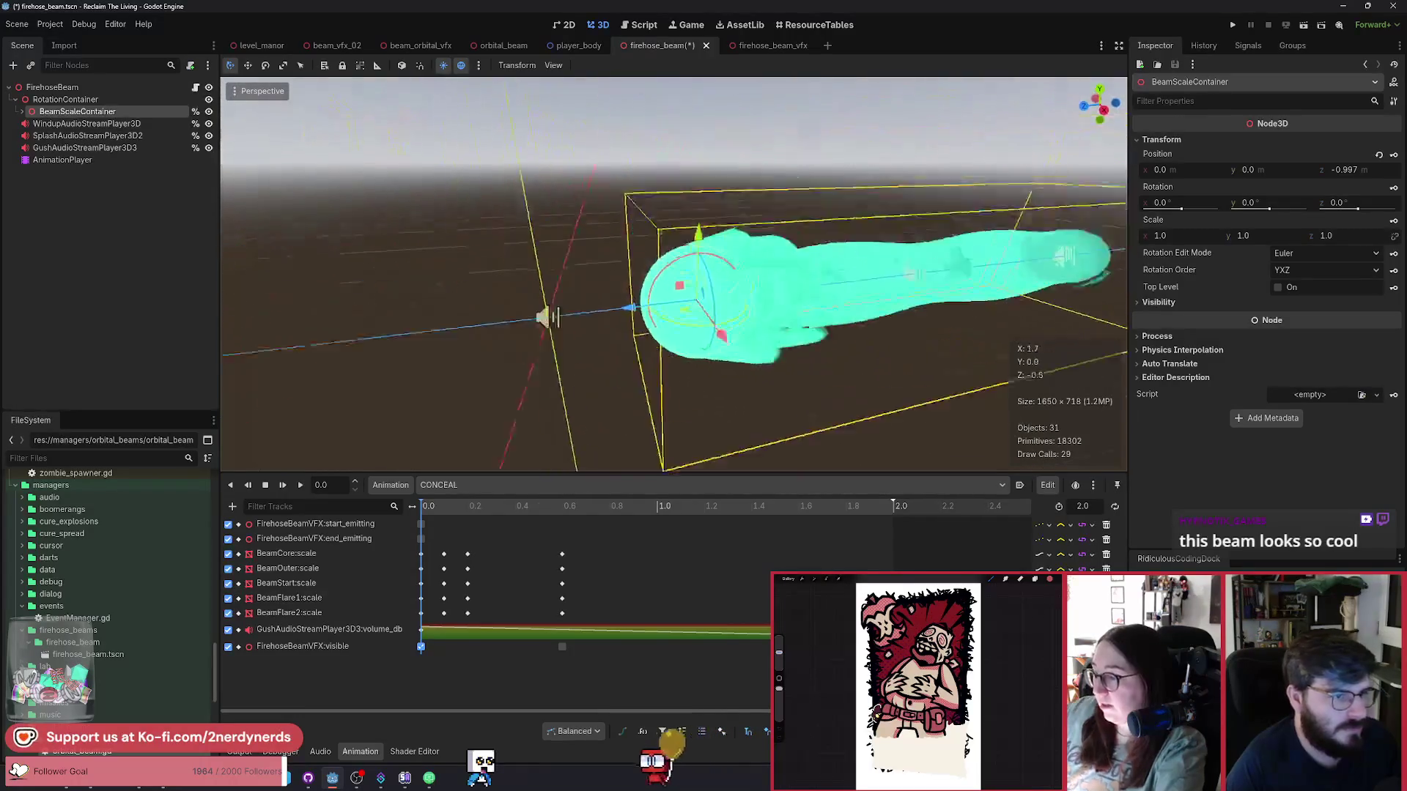
Save the firehose_beam scene, undo a trial RotationContainer rotation, and return to level_manor.
key(ctrl+s)
double_click(65, 99)
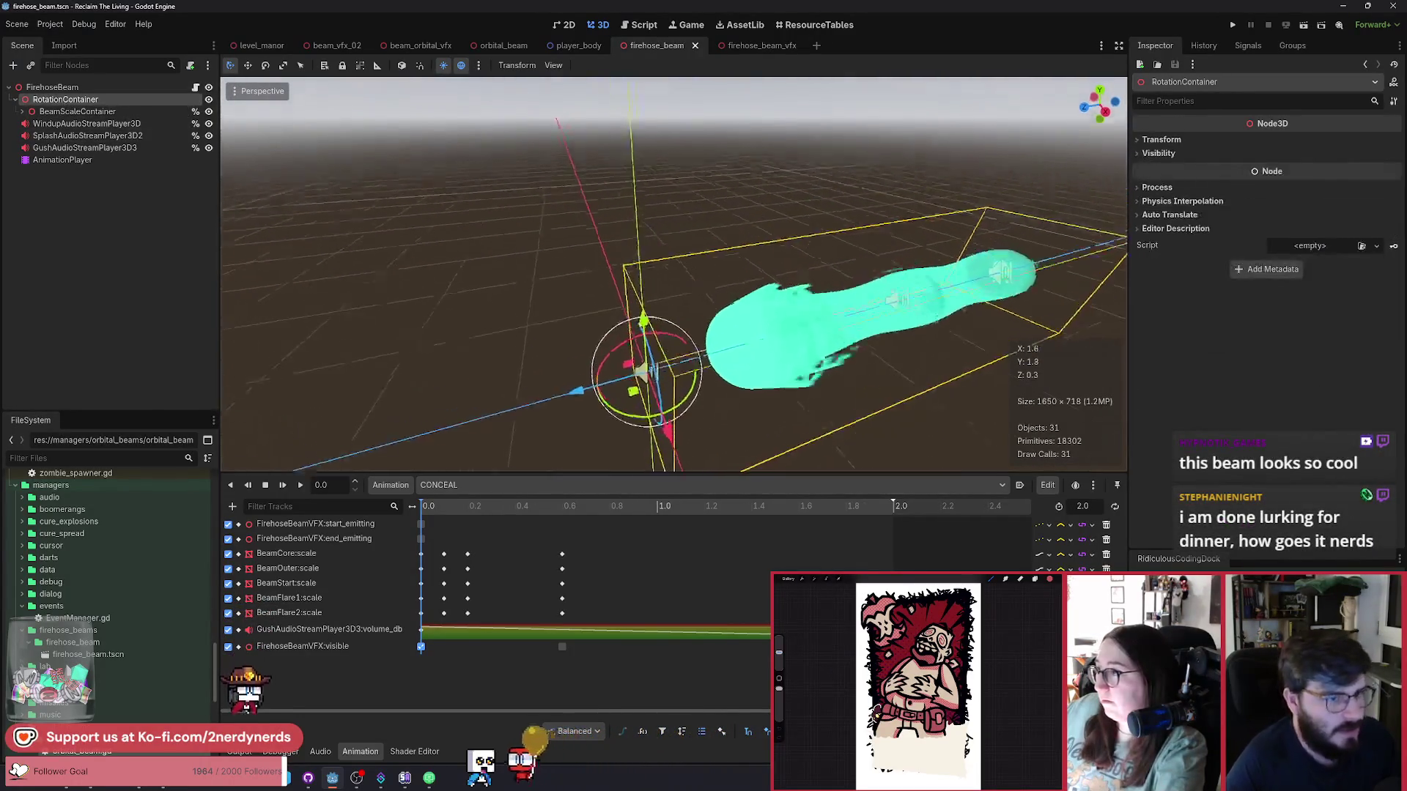
mouse_move(636, 373)
mouse_down()
mouse_move(752, 315)
mouse_move(754, 242)
mouse_move(633, 153)
mouse_move(477, 173)
mouse_move(395, 437)
mouse_move(655, 436)
mouse_move(711, 332)
mouse_move(666, 220)
mouse_move(513, 183)
mouse_move(422, 242)
mouse_move(385, 437)
mouse_move(698, 423)
mouse_move(809, 265)
mouse_move(525, 146)
mouse_move(308, 276)
mouse_move(513, 454)
mouse_move(732, 450)
mouse_move(789, 321)
mouse_up()
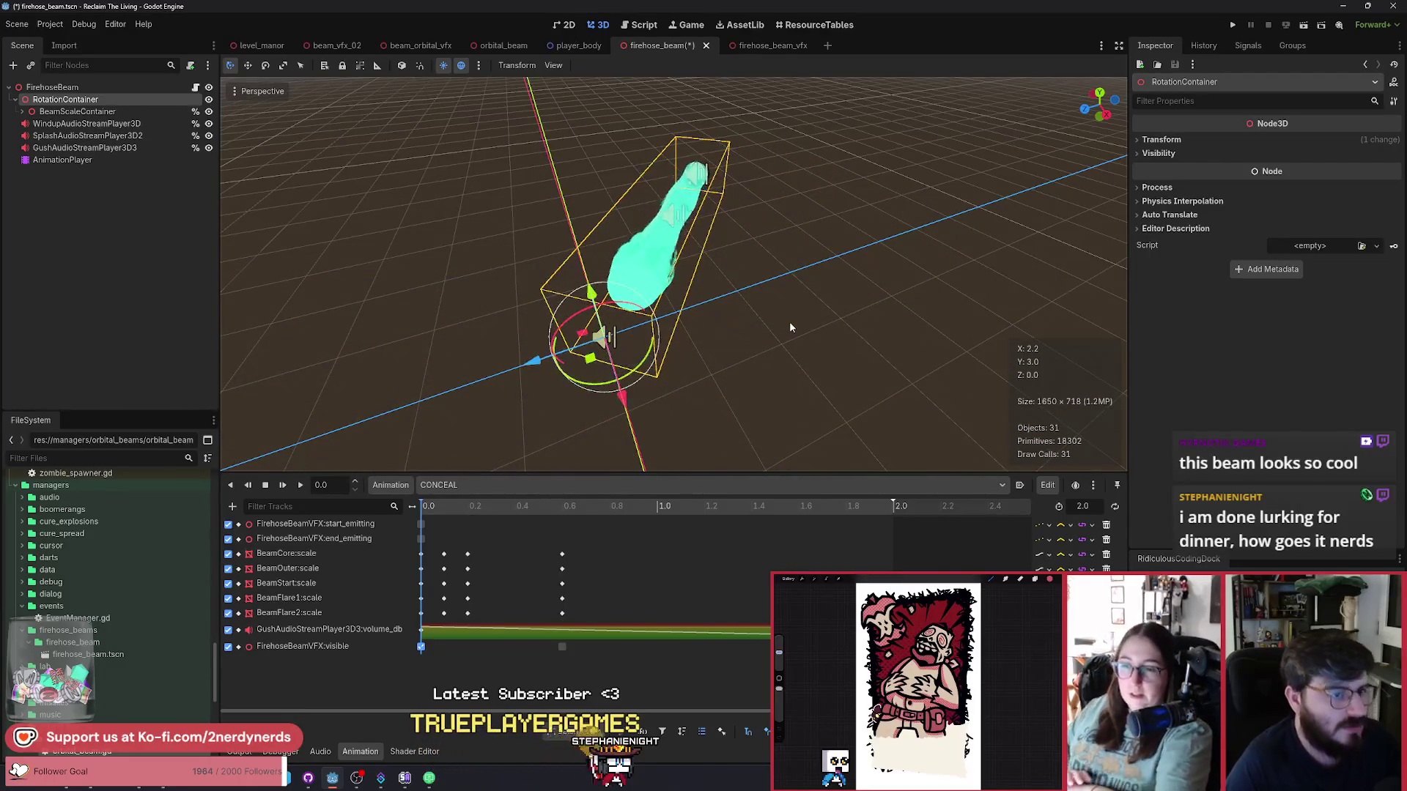
key(ctrl+z)
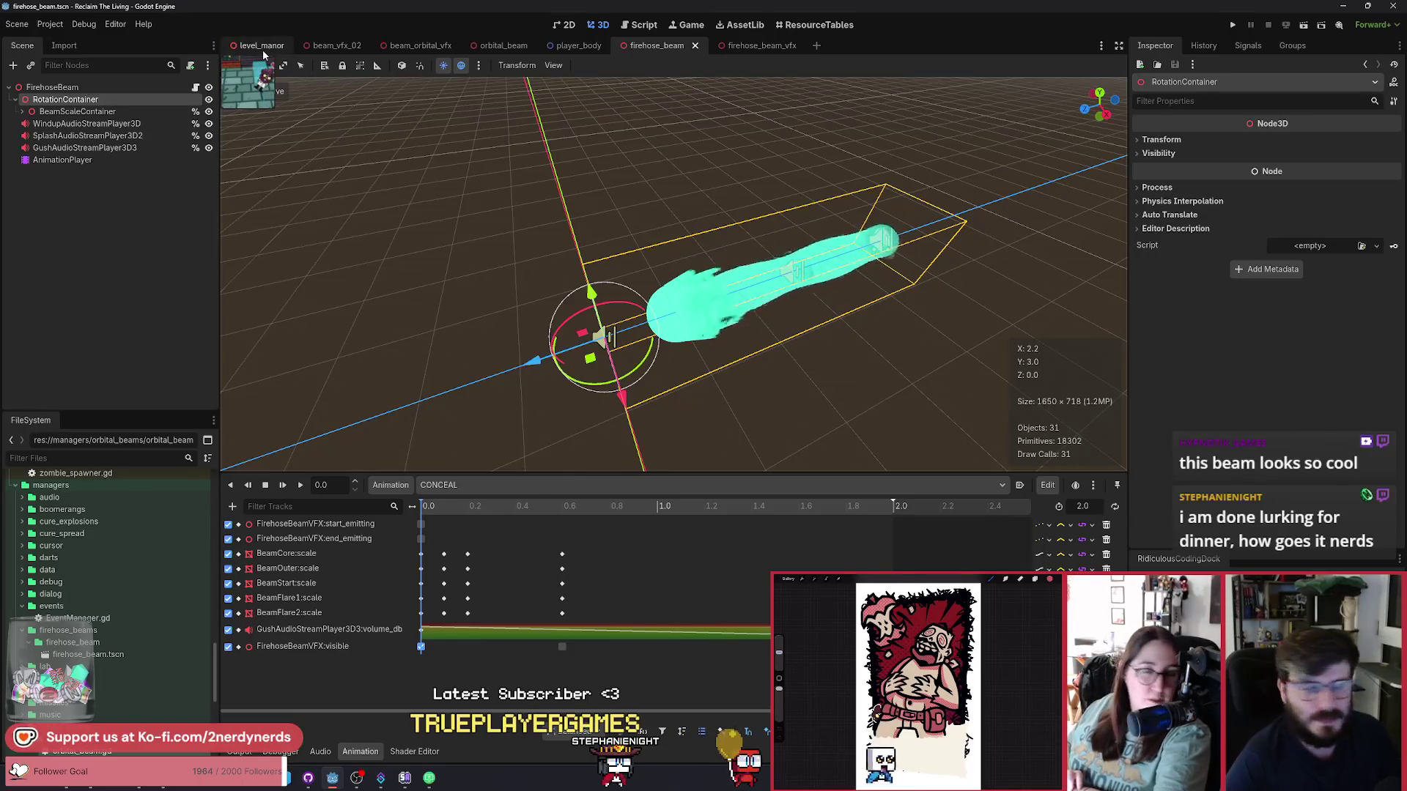
click(242, 45)
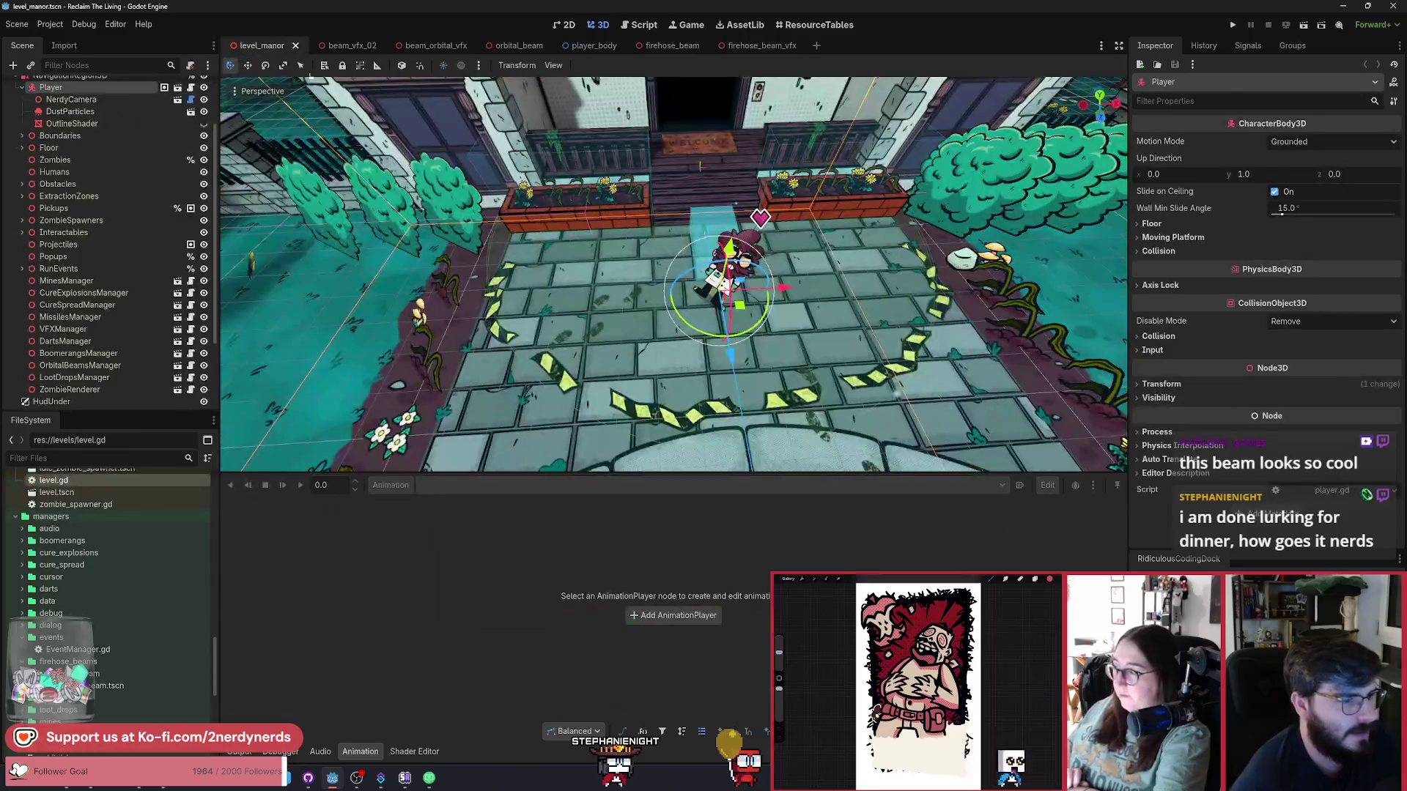
drag(526, 265, 476, 272)
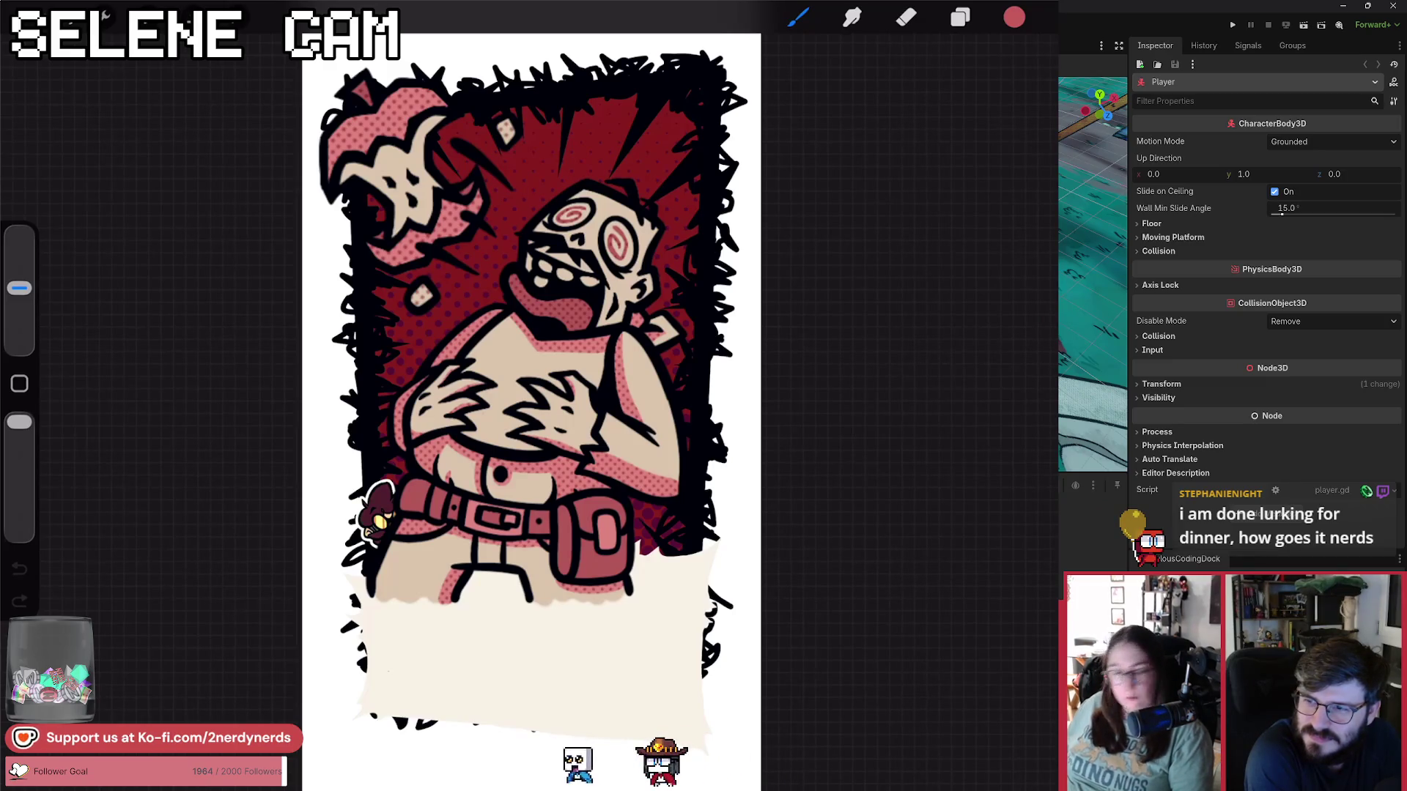
scroll(645, 329, up, 10)
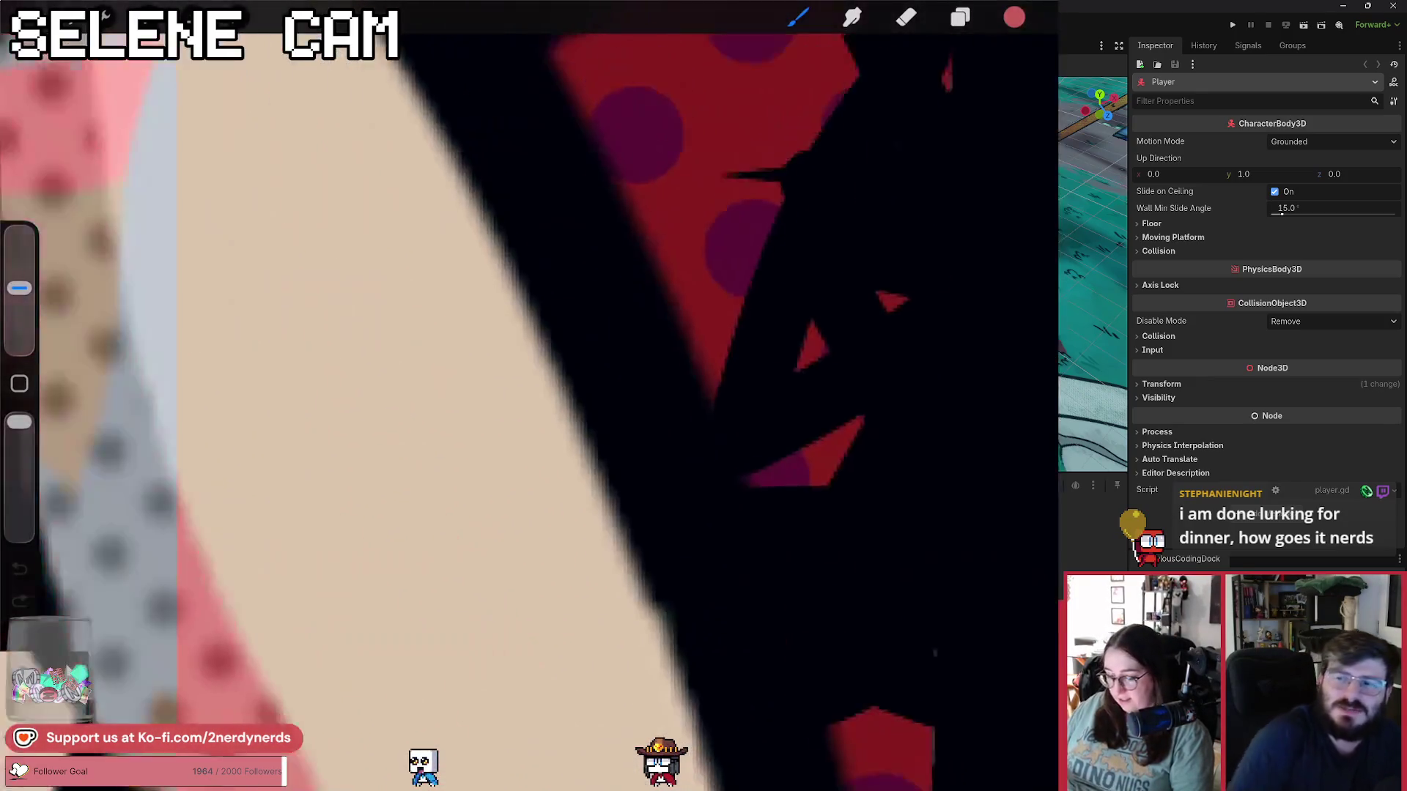
scroll(543, 396, down, 10)
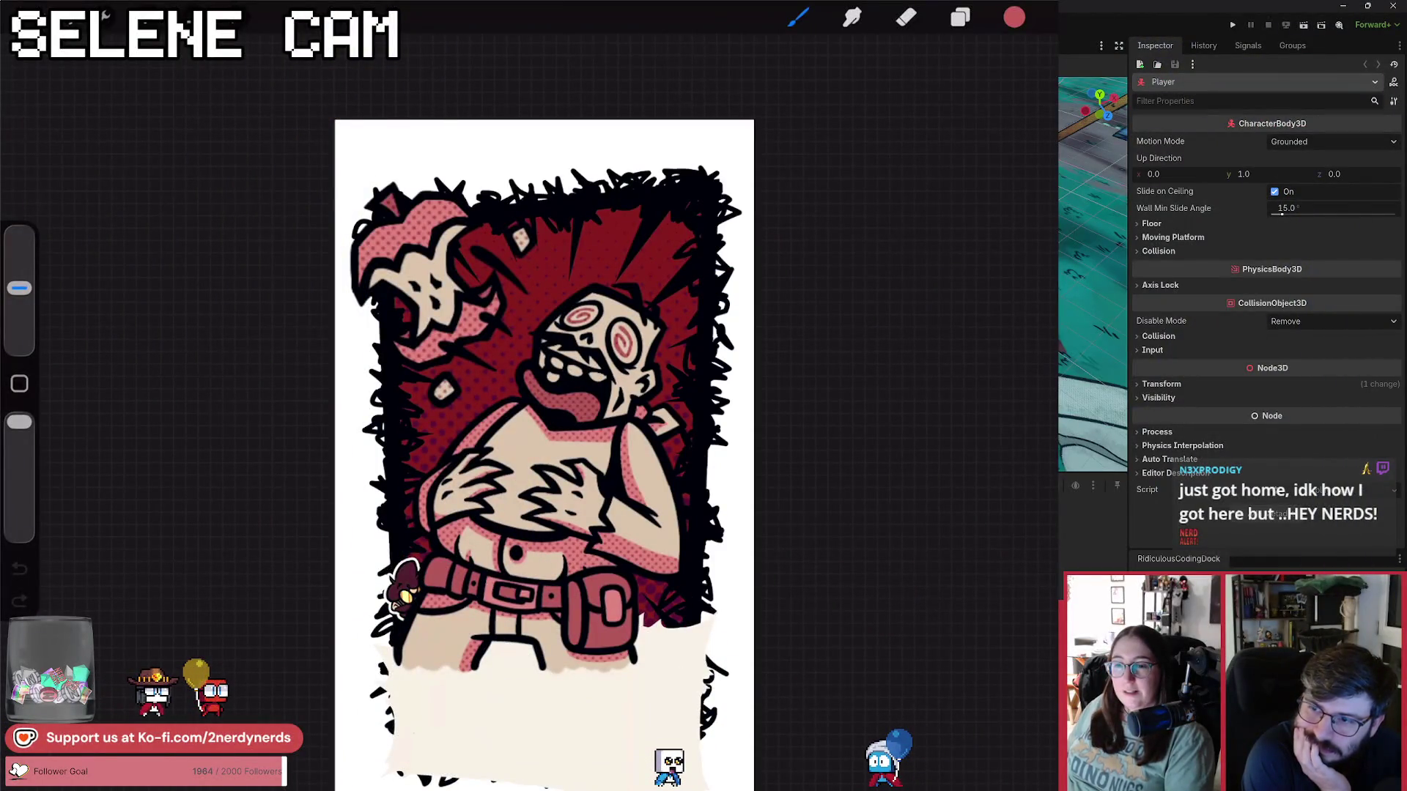
In Layers, hide the top Inserted Image layer and show the second Inserted Image layer.
click(960, 17)
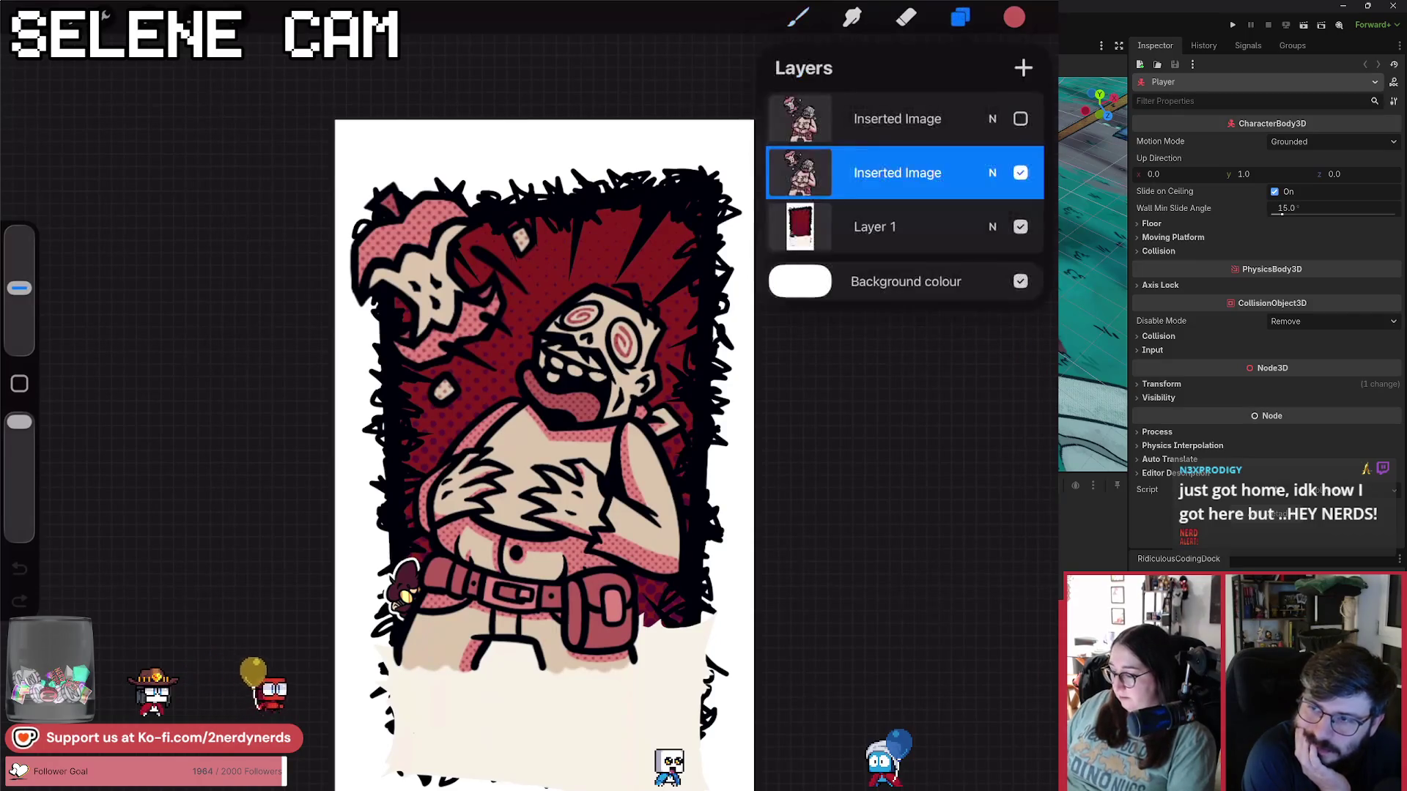
click(1020, 119)
click(798, 172)
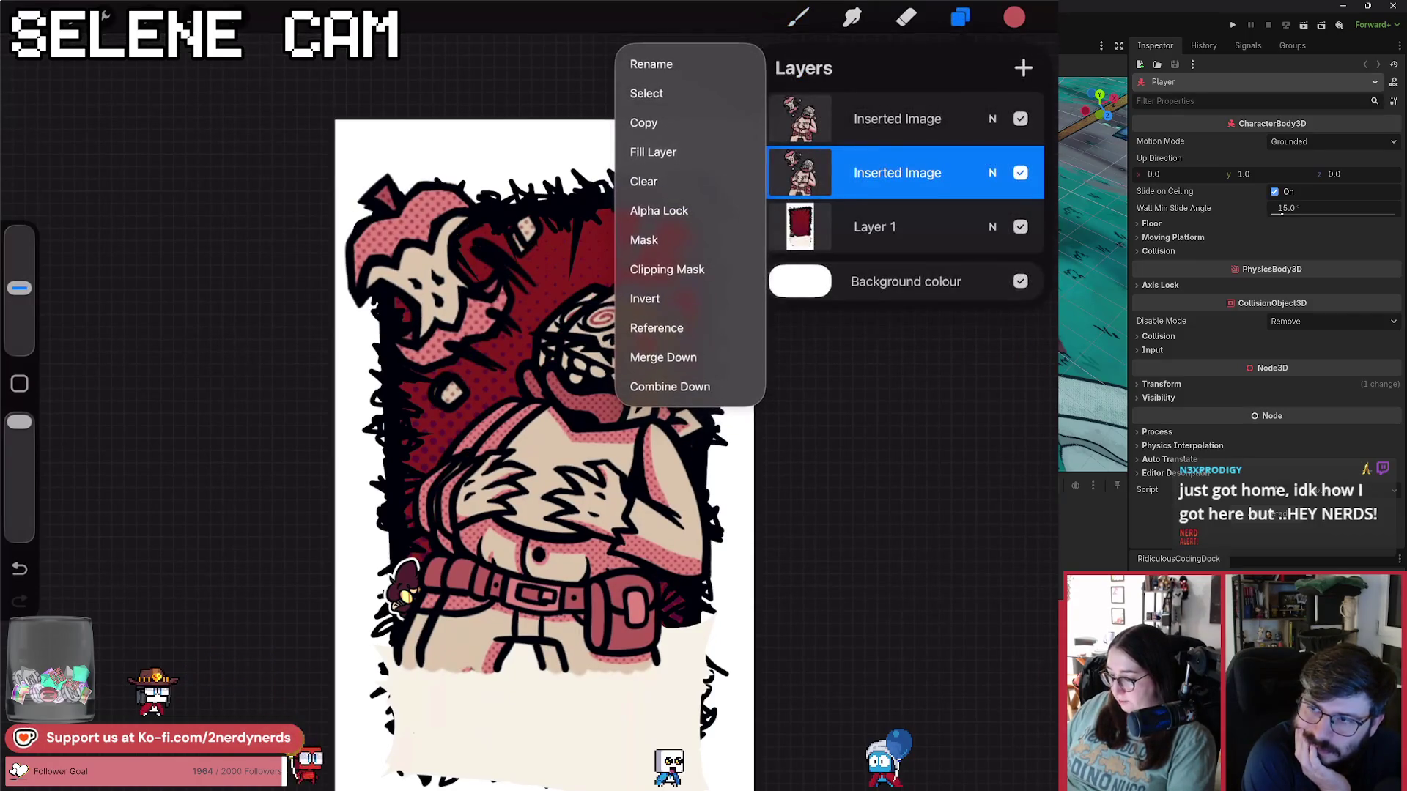
click(1020, 172)
click(1020, 172)
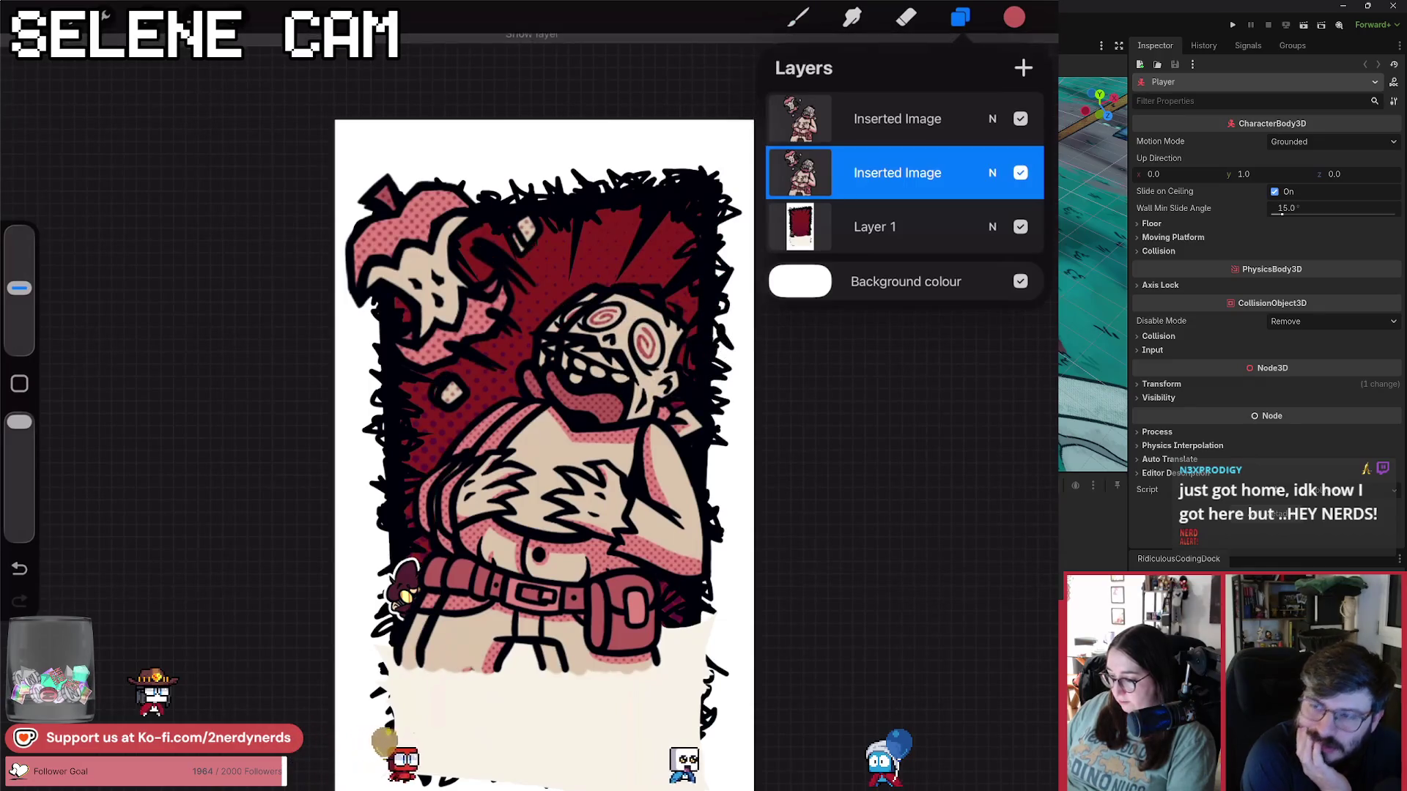
click(1020, 118)
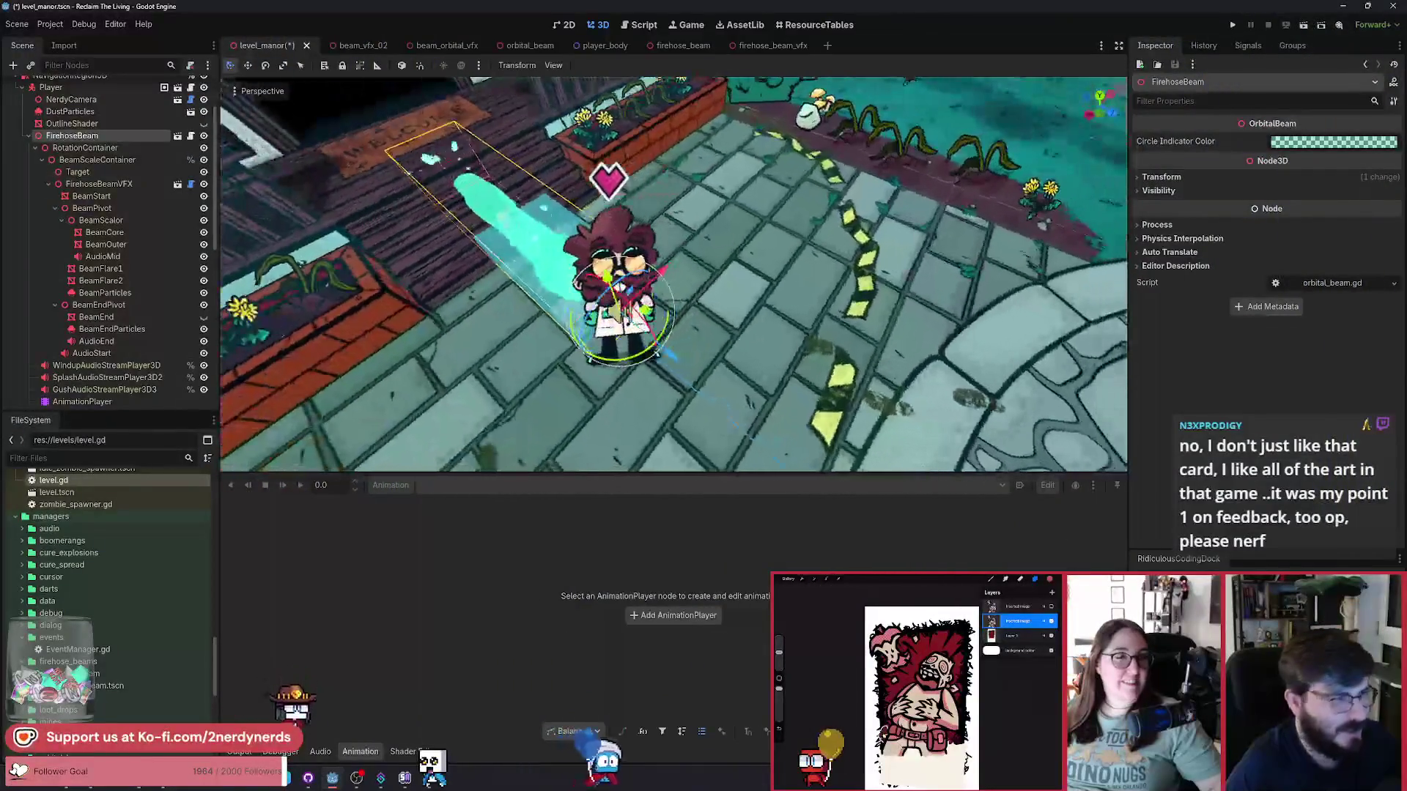
Select RotationContainer and swing the beam around the player with the rotate gizmo.
click(85, 147)
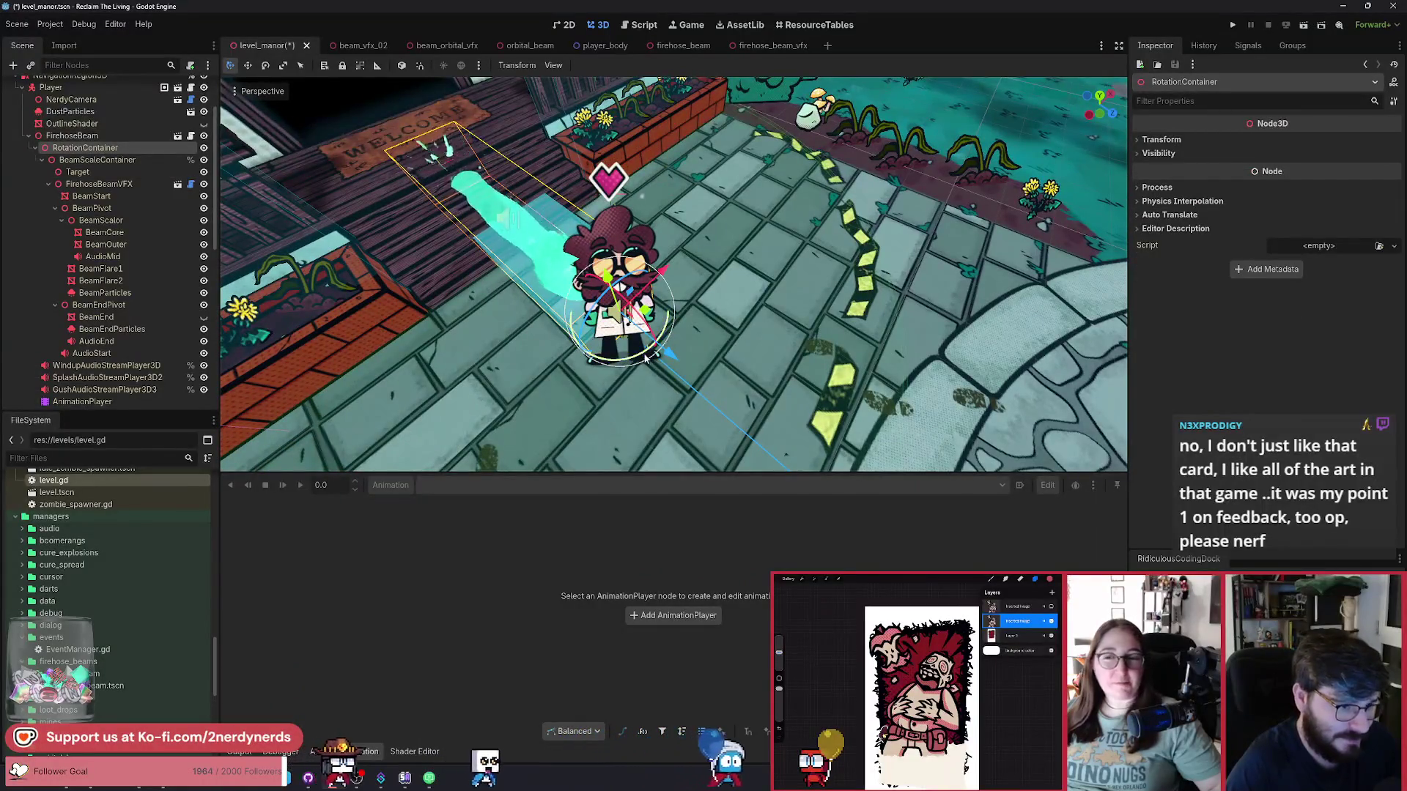
mouse_move(660, 359)
mouse_down()
mouse_move(590, 400)
mouse_move(447, 337)
mouse_move(513, 410)
mouse_move(469, 381)
mouse_move(501, 432)
mouse_move(681, 315)
mouse_move(457, 262)
mouse_up()
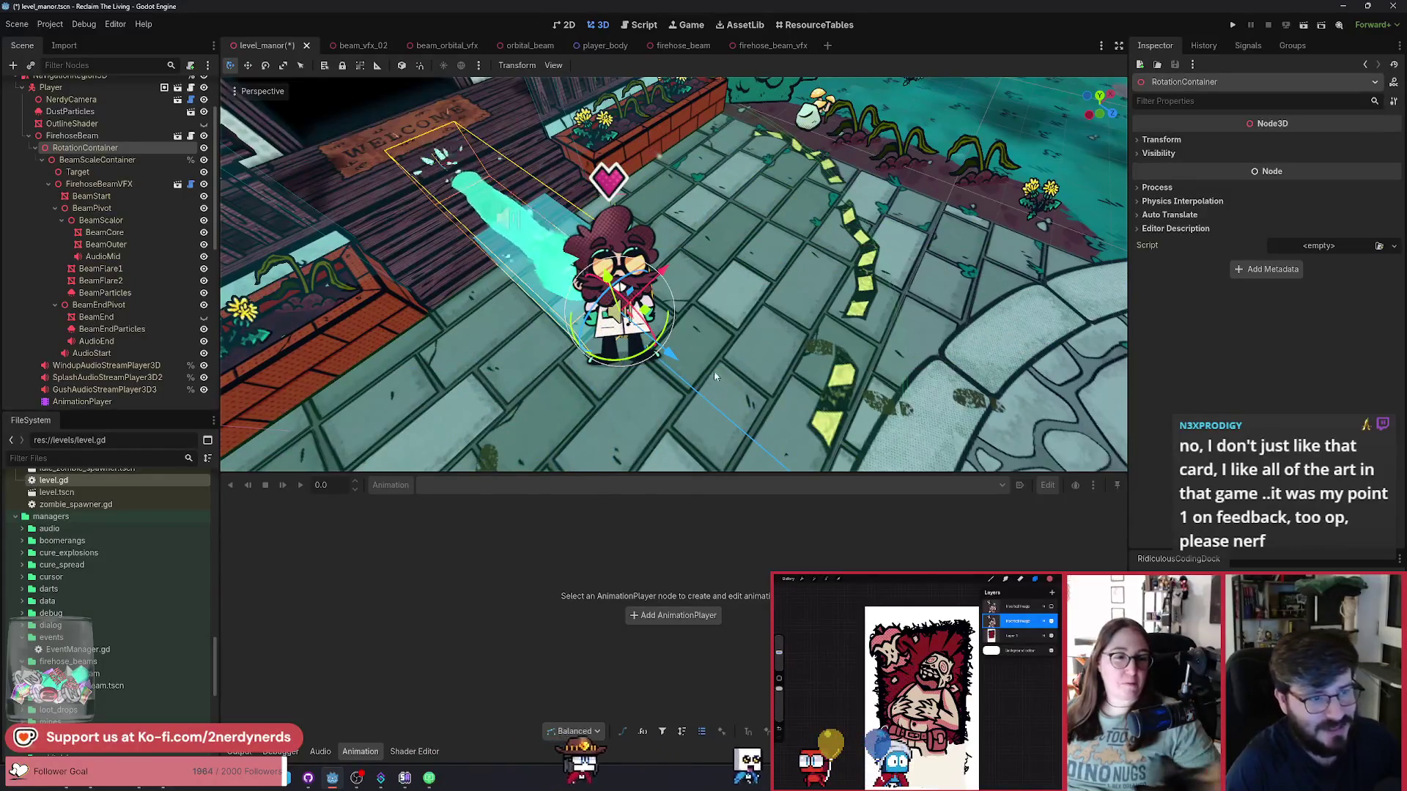
mouse_move(634, 361)
mouse_down()
mouse_move(528, 322)
mouse_move(557, 249)
mouse_move(681, 249)
mouse_move(675, 478)
mouse_move(483, 432)
mouse_move(630, 183)
mouse_move(681, 439)
mouse_move(433, 239)
mouse_move(616, 439)
mouse_move(476, 411)
mouse_up()
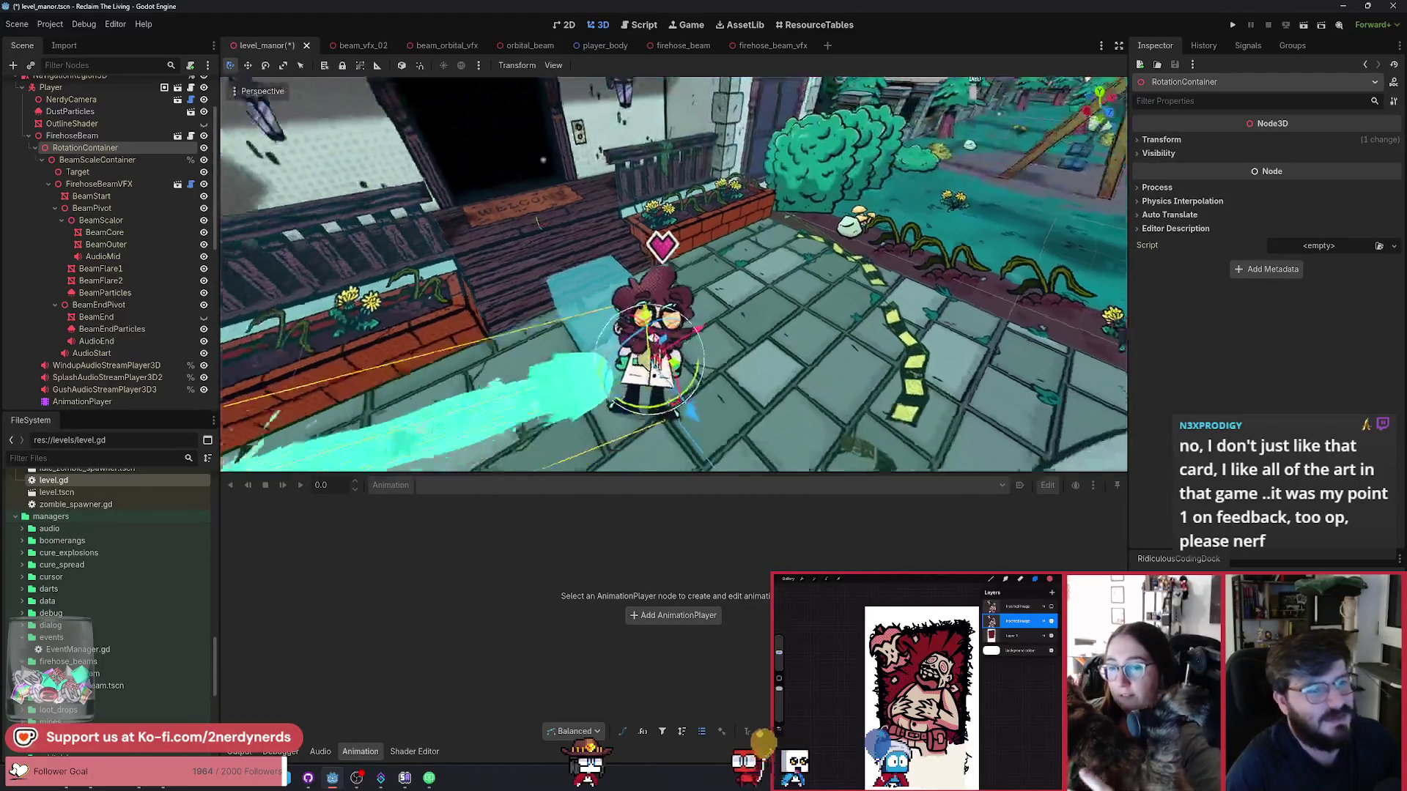
scroll(675, 275, up, 3)
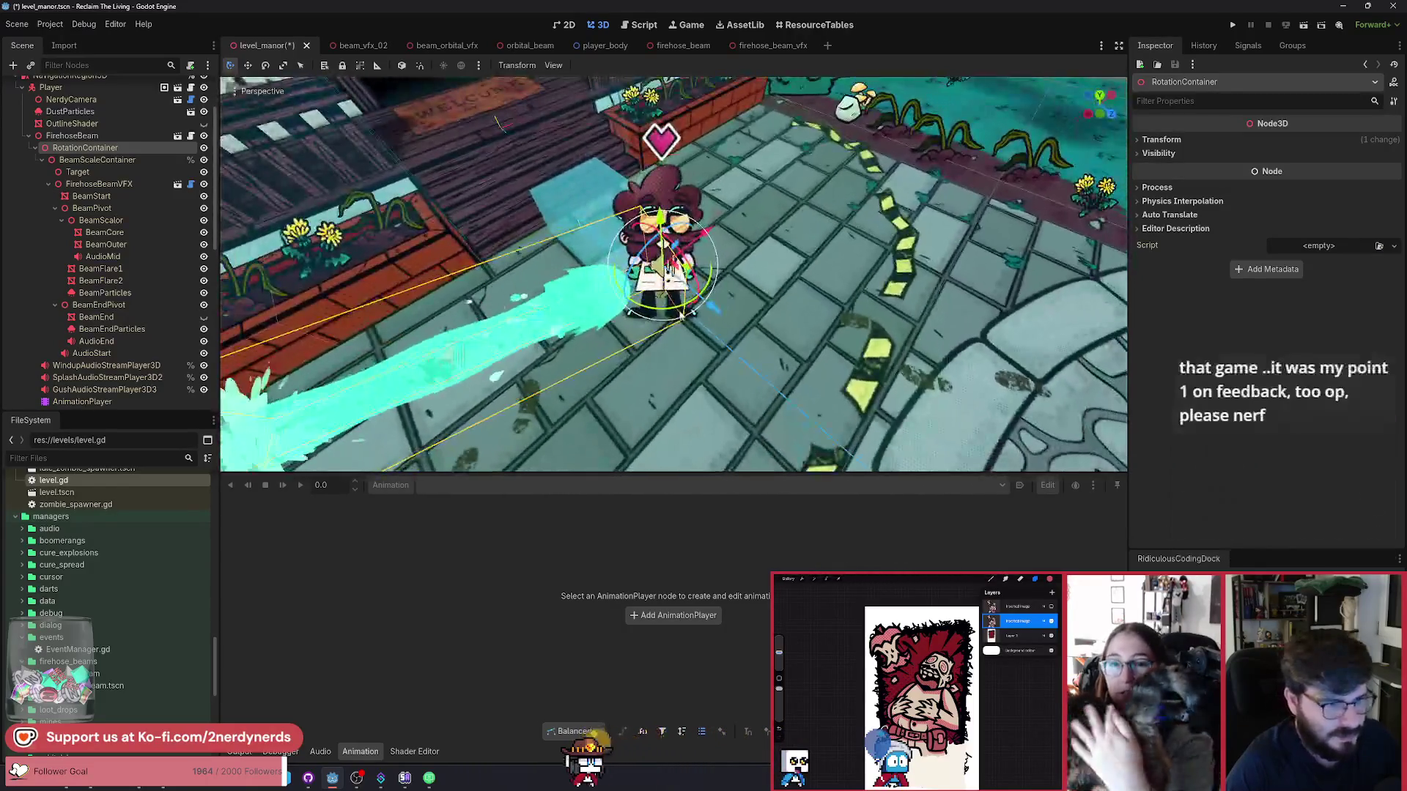
mouse_move(689, 381)
mouse_down()
mouse_move(733, 337)
mouse_move(715, 303)
mouse_move(759, 302)
mouse_move(792, 224)
mouse_move(676, 144)
mouse_move(590, 171)
mouse_move(582, 341)
mouse_move(638, 366)
mouse_move(727, 367)
mouse_move(828, 266)
mouse_move(740, 147)
mouse_move(586, 189)
mouse_move(586, 345)
mouse_move(765, 304)
mouse_move(663, 158)
mouse_move(560, 290)
mouse_move(534, 374)
mouse_move(667, 396)
mouse_move(668, 269)
mouse_move(586, 293)
mouse_move(638, 285)
mouse_move(806, 359)
mouse_up()
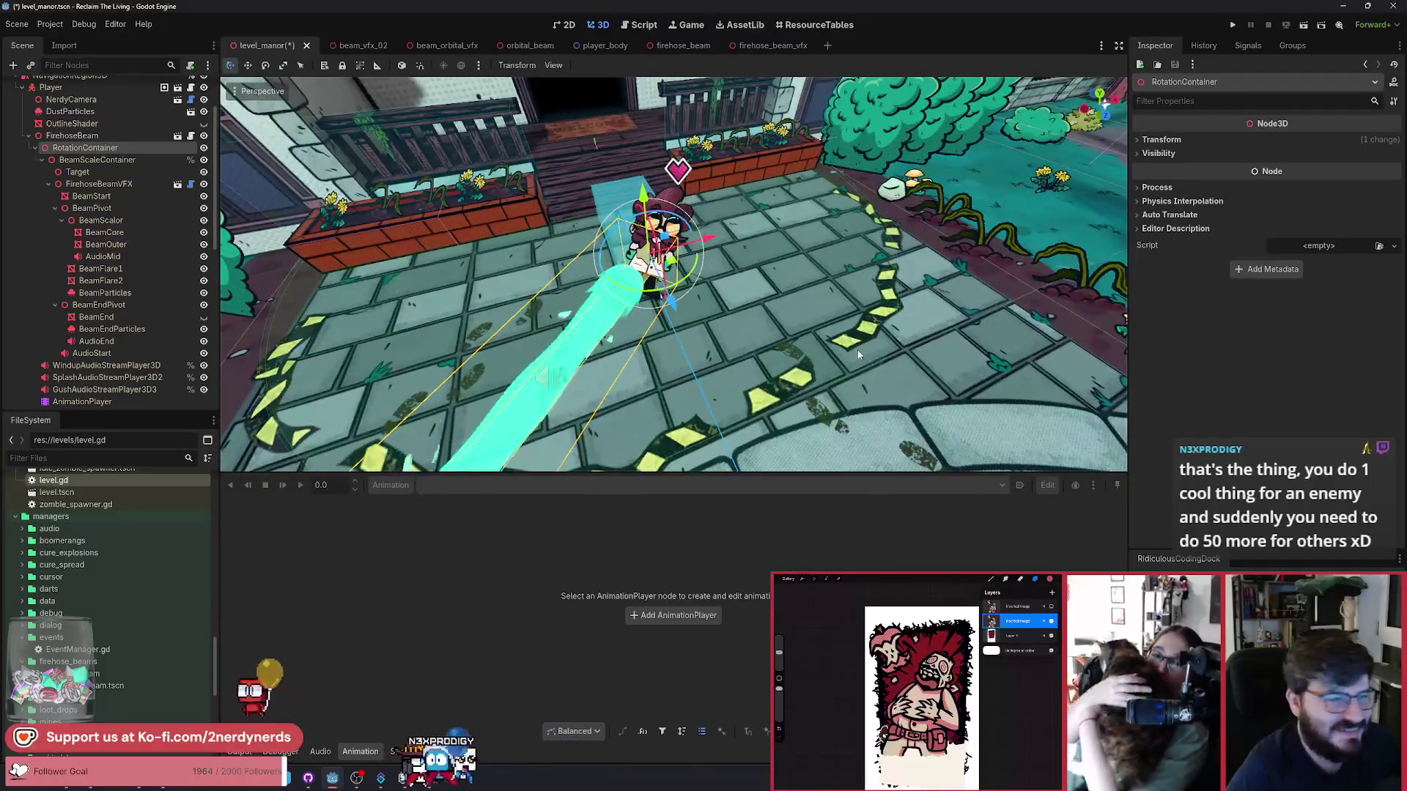
From a top-down angle, save the scene and turn the beam to point right.
drag(921, 389, 919, 104)
scroll(918, 105, up, 5)
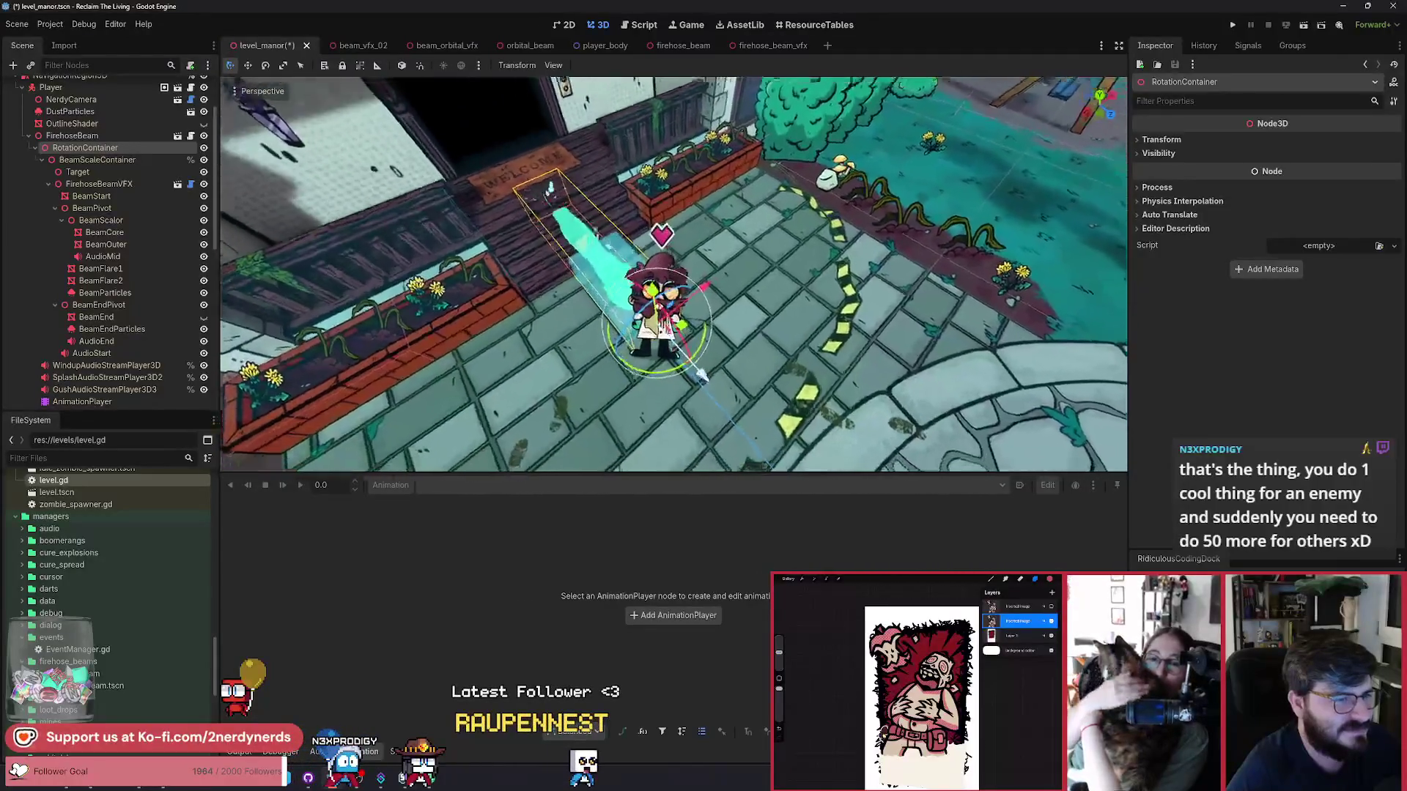
mouse_move(654, 282)
mouse_down()
mouse_move(630, 308)
mouse_move(601, 293)
mouse_move(645, 274)
mouse_move(785, 341)
mouse_up()
key(ctrl+s)
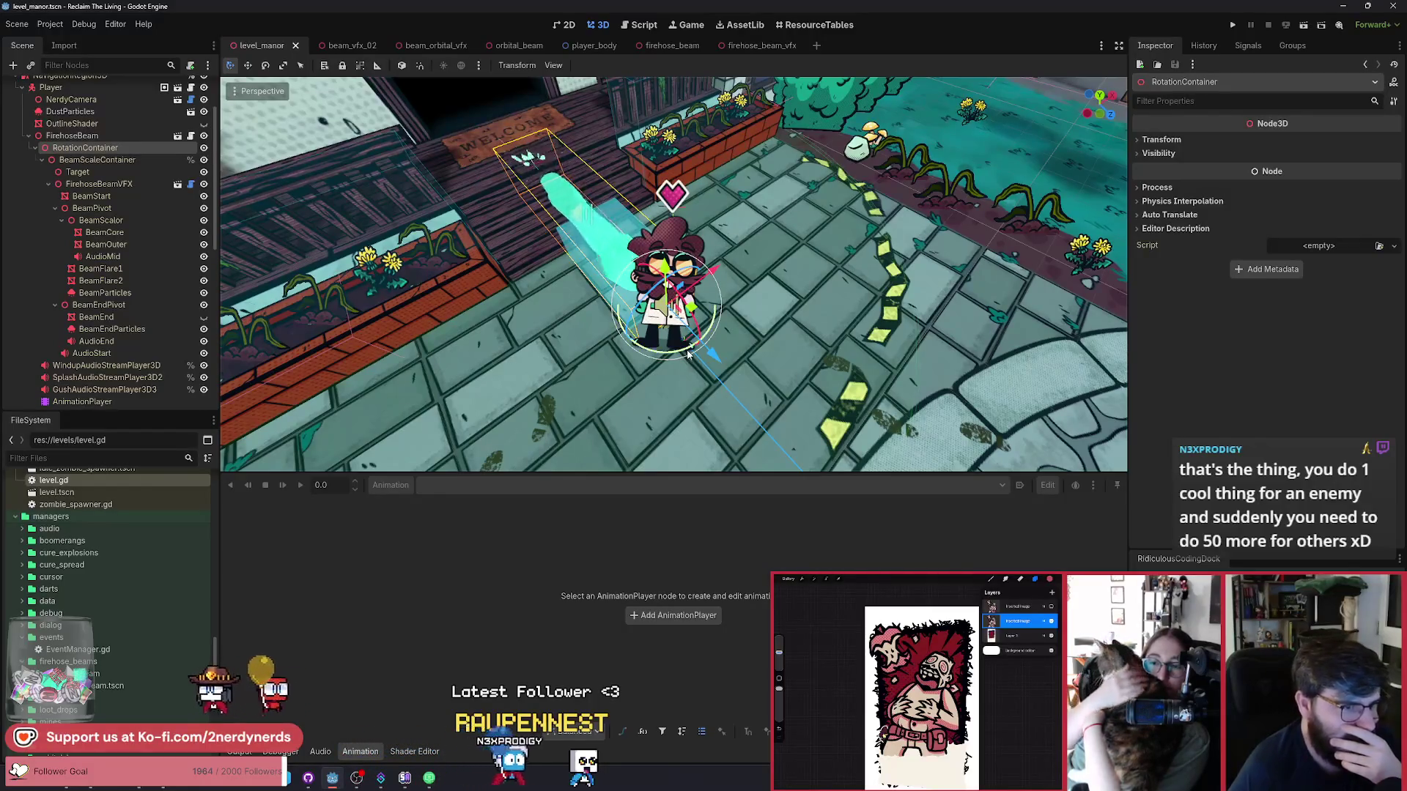
mouse_move(727, 339)
mouse_down()
mouse_move(595, 359)
mouse_move(528, 330)
mouse_move(472, 236)
mouse_up()
double_click(132, 175)
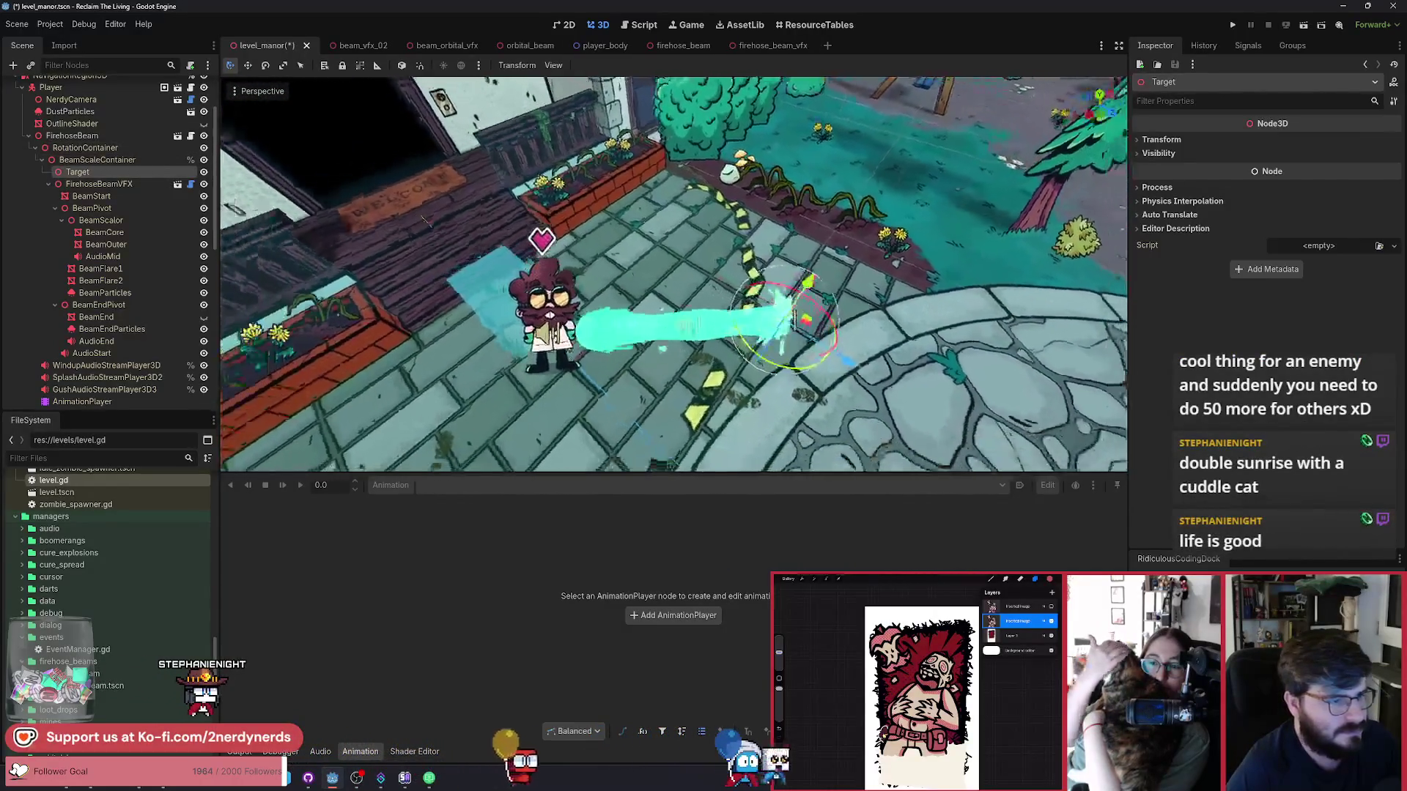
Save the level_manor scene and run it, reaching the Pick your Applicator screen.
key(ctrl+s)
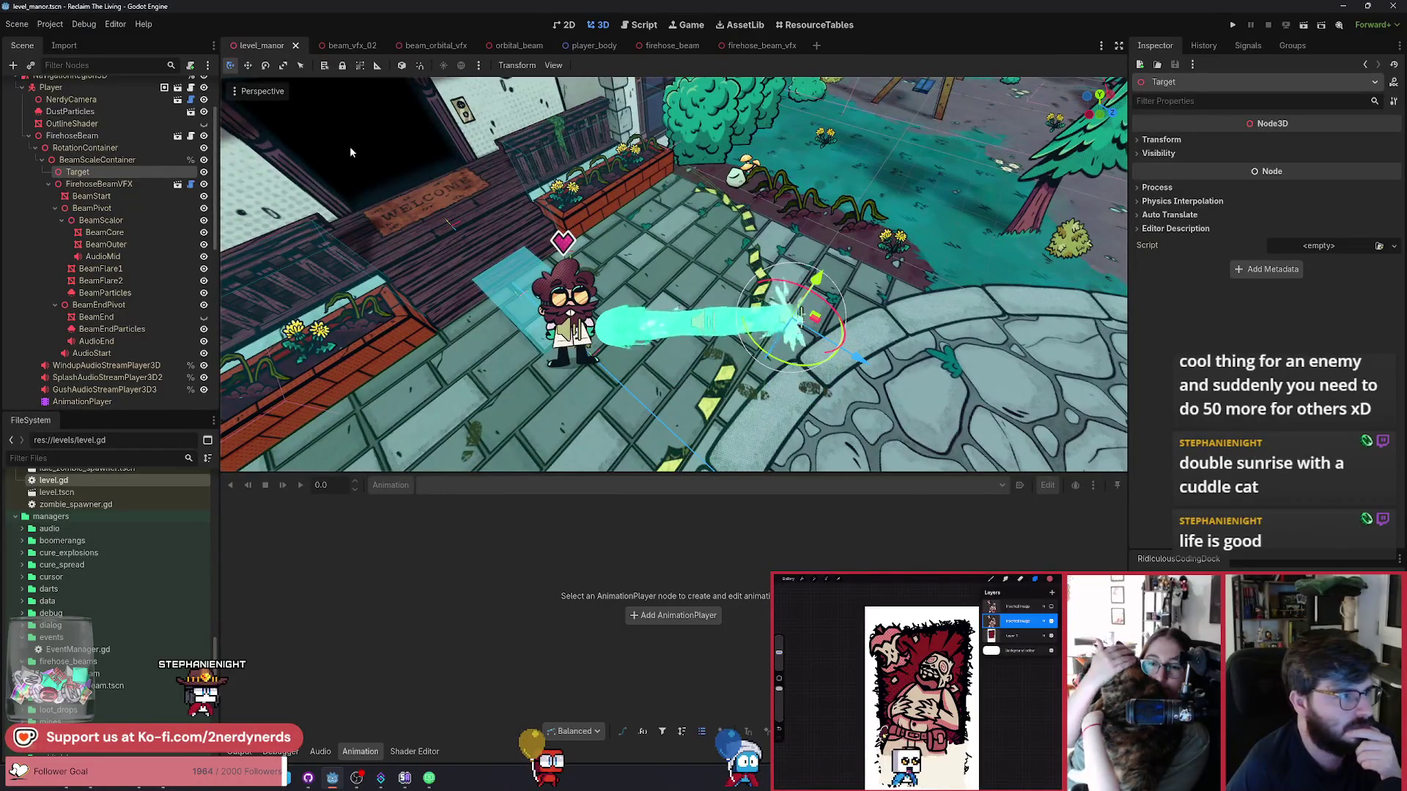
click(1303, 27)
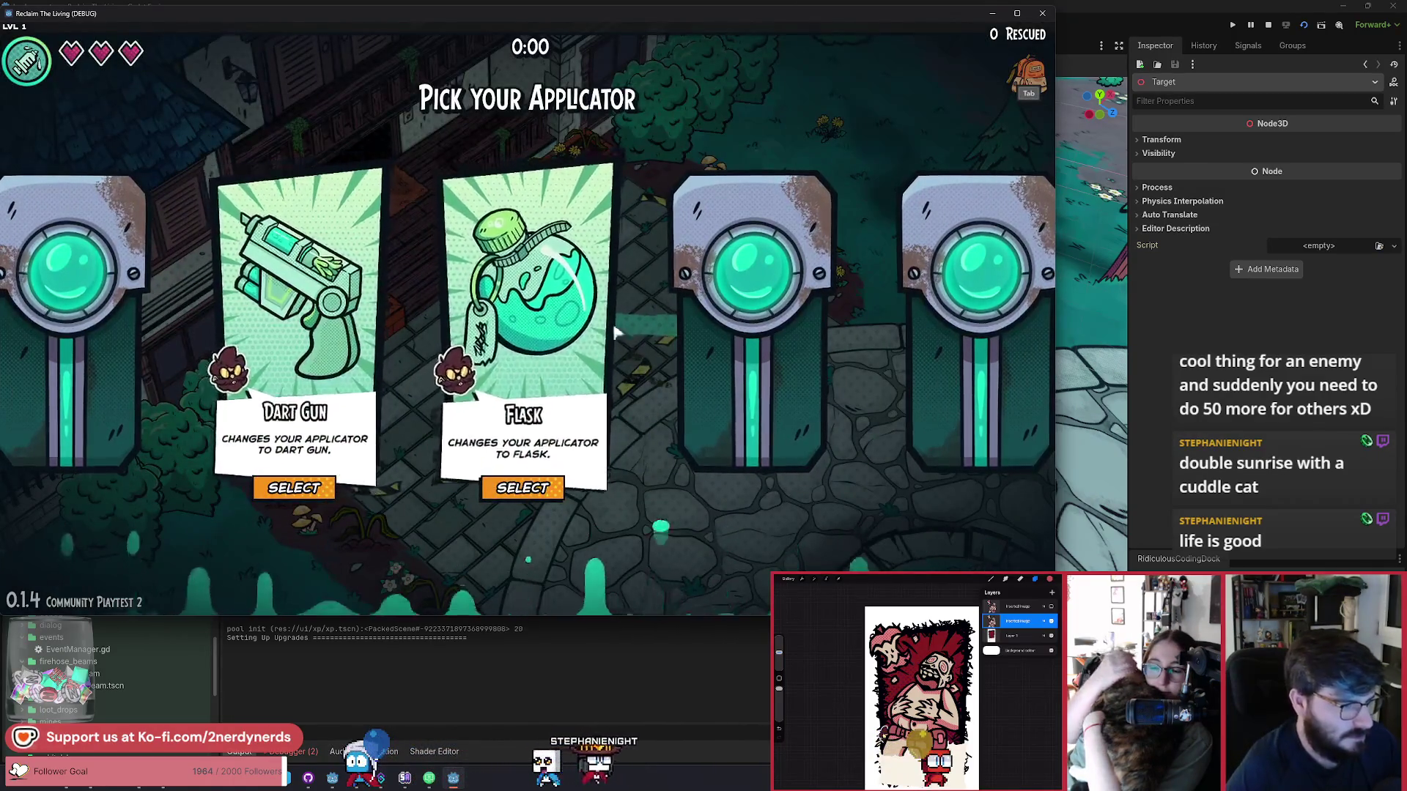
Select the Dart Gun and walk the player right, down, toward the fountain and up while firing.
click(522, 487)
key(d)
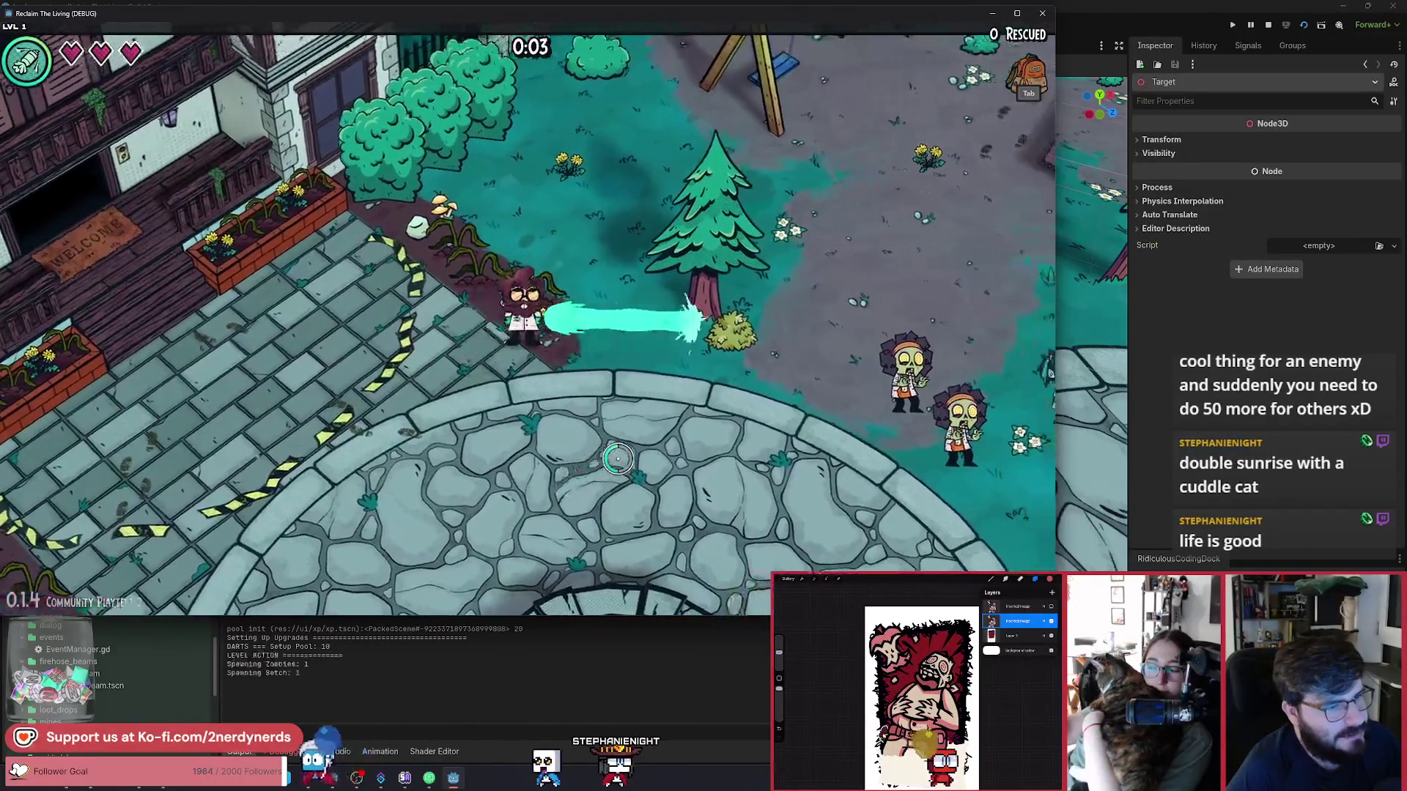
key(s)
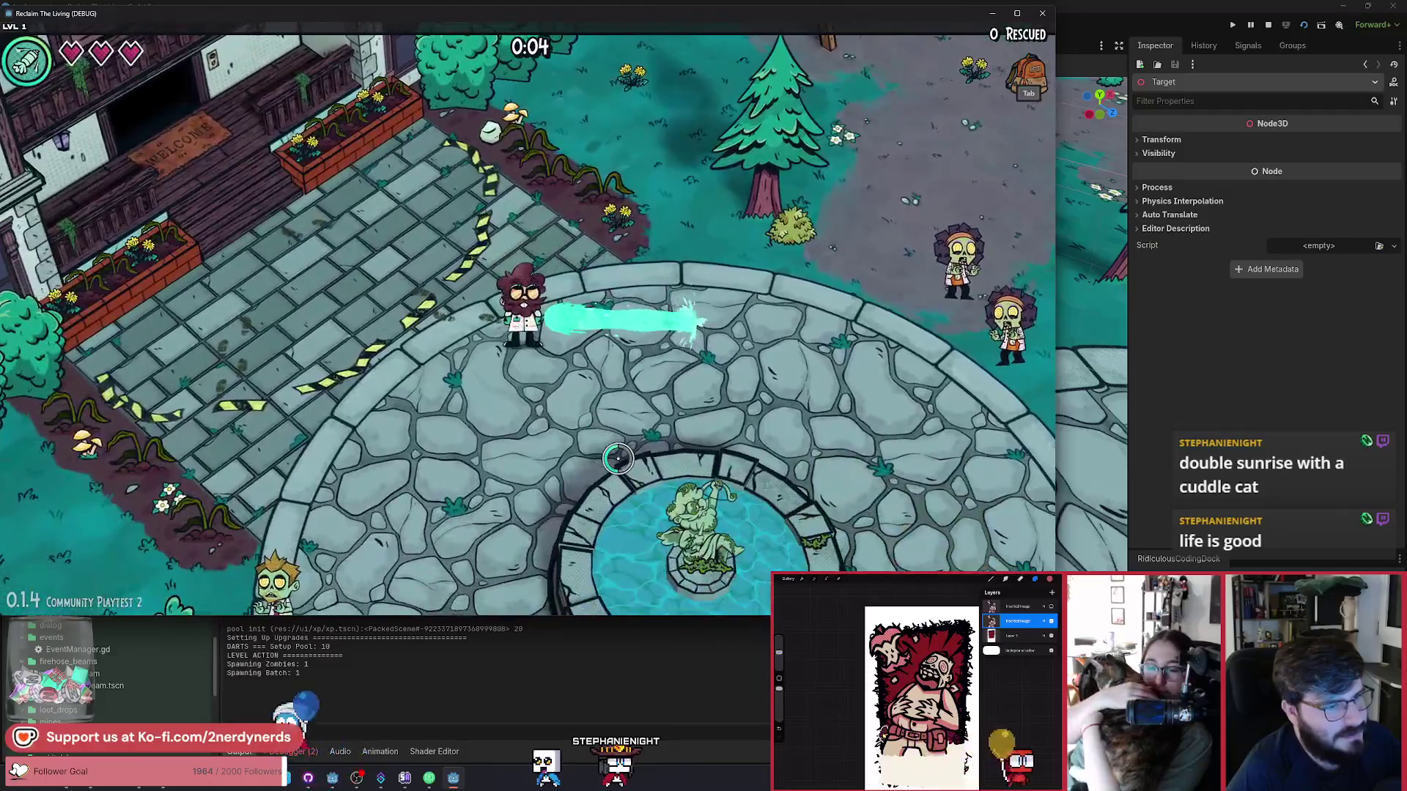
key(w)
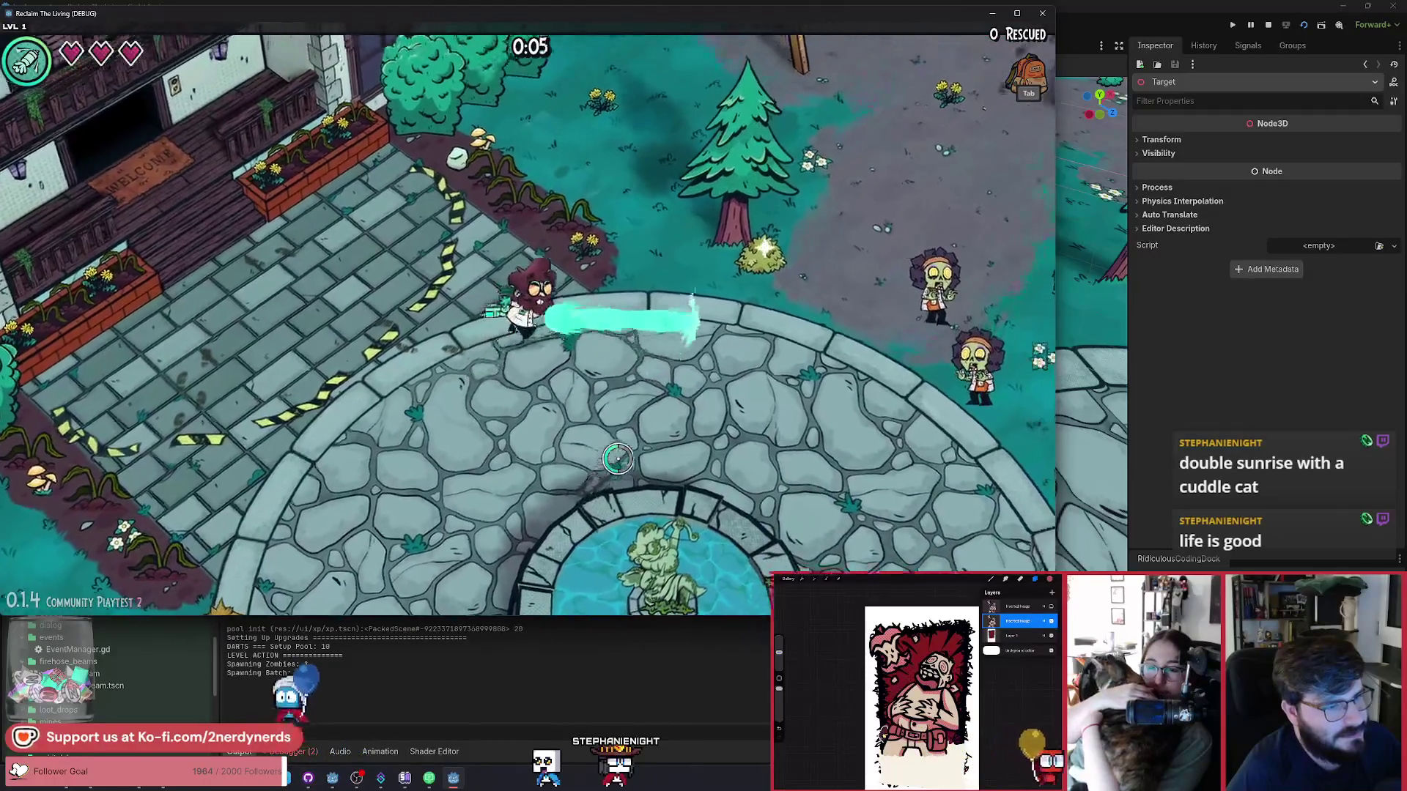
key(s)
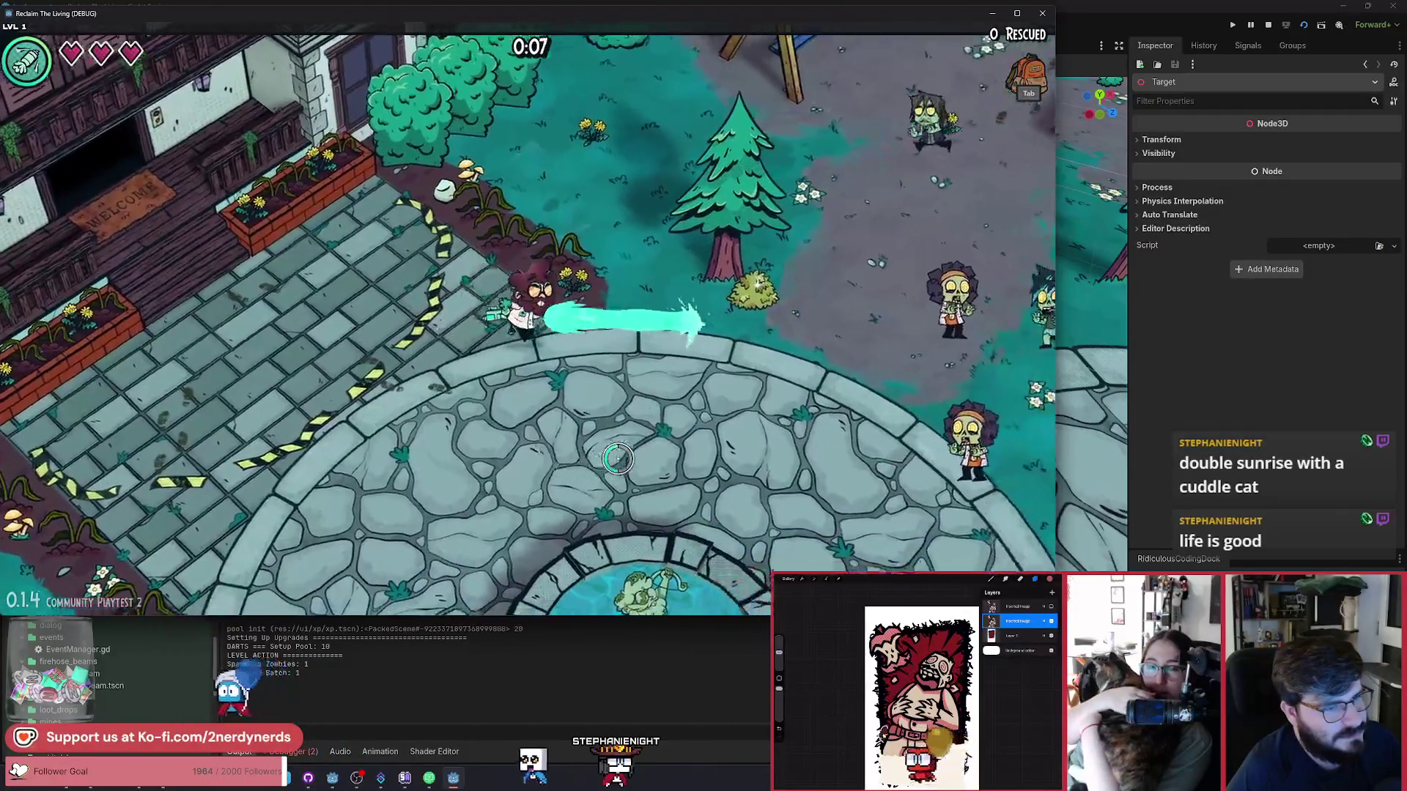
key(s)
key(d)
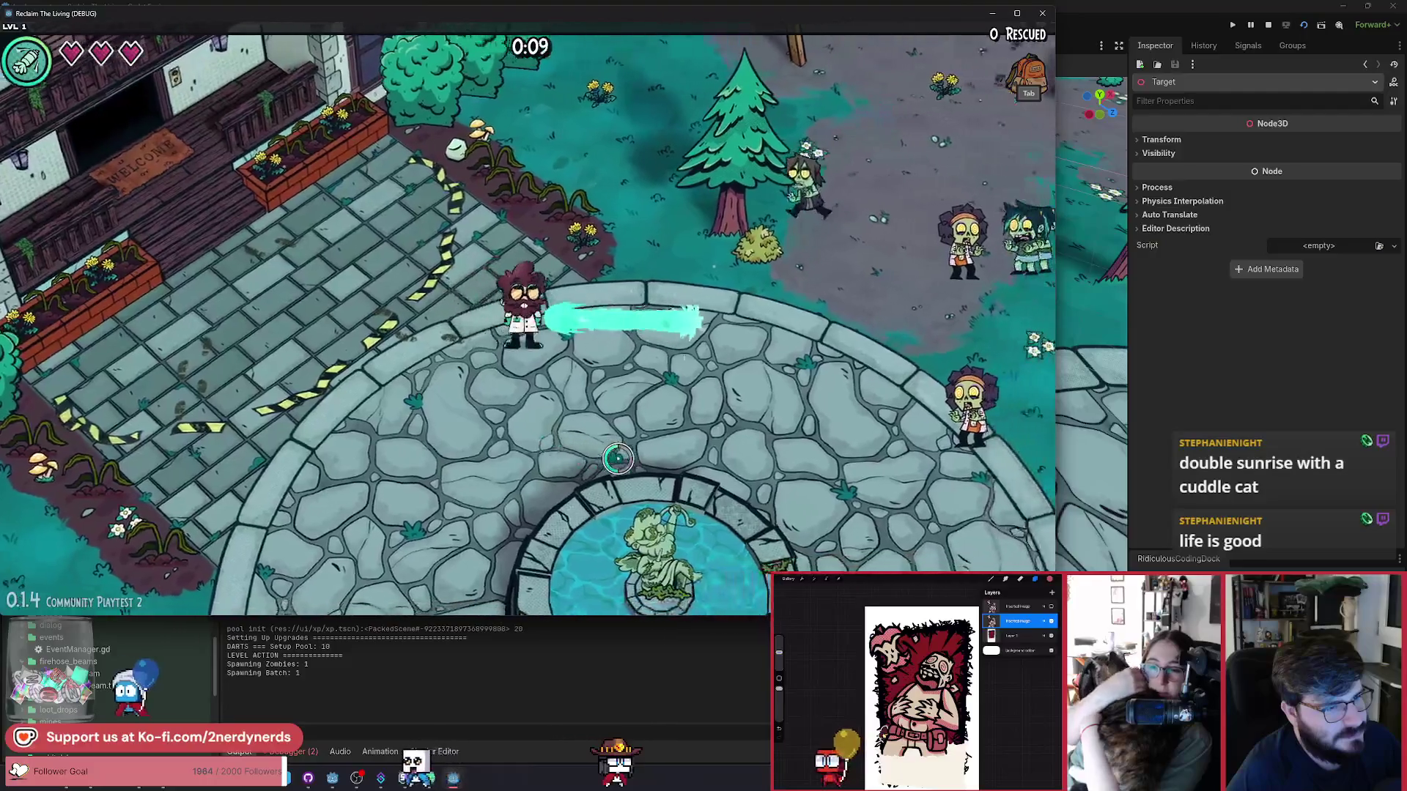
key(a)
key(w)
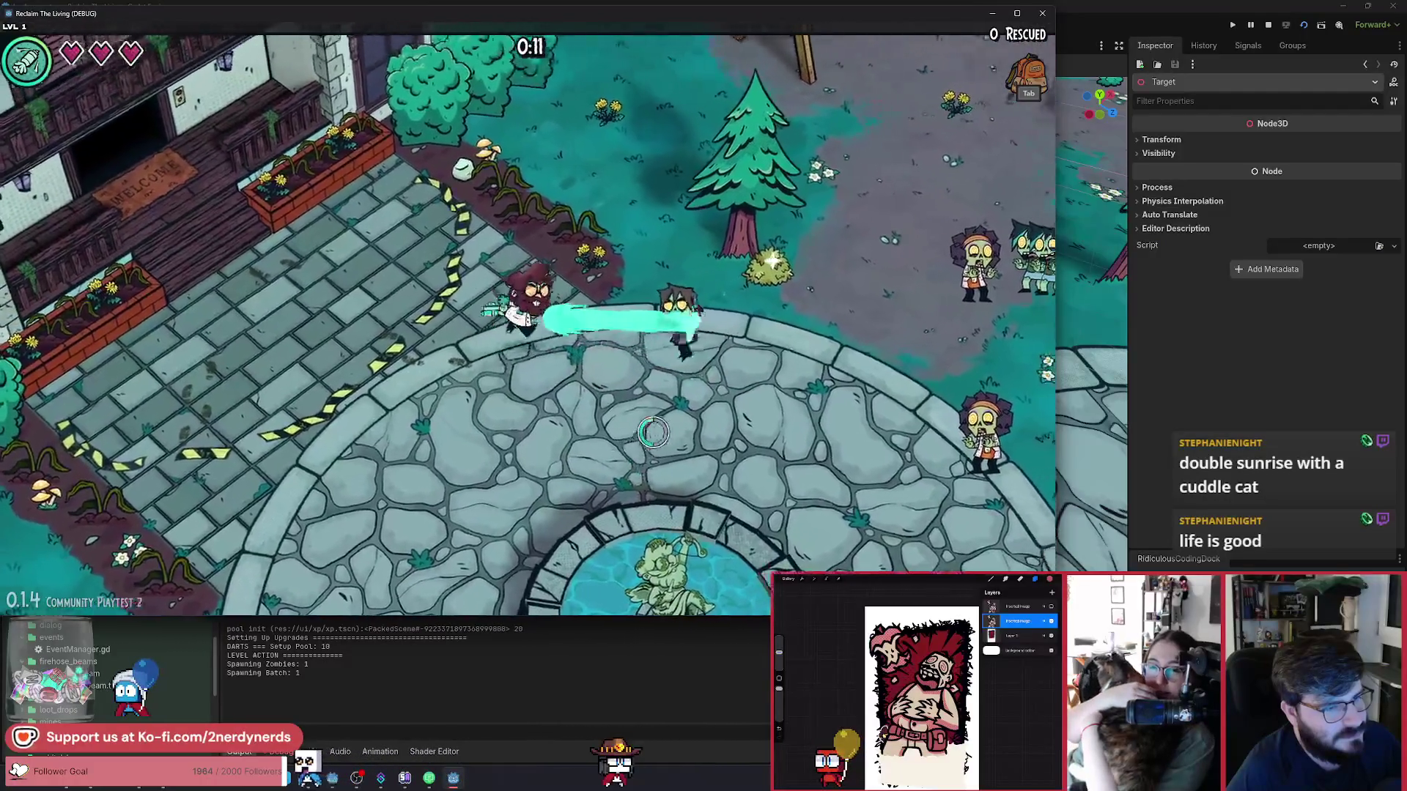
key(w)
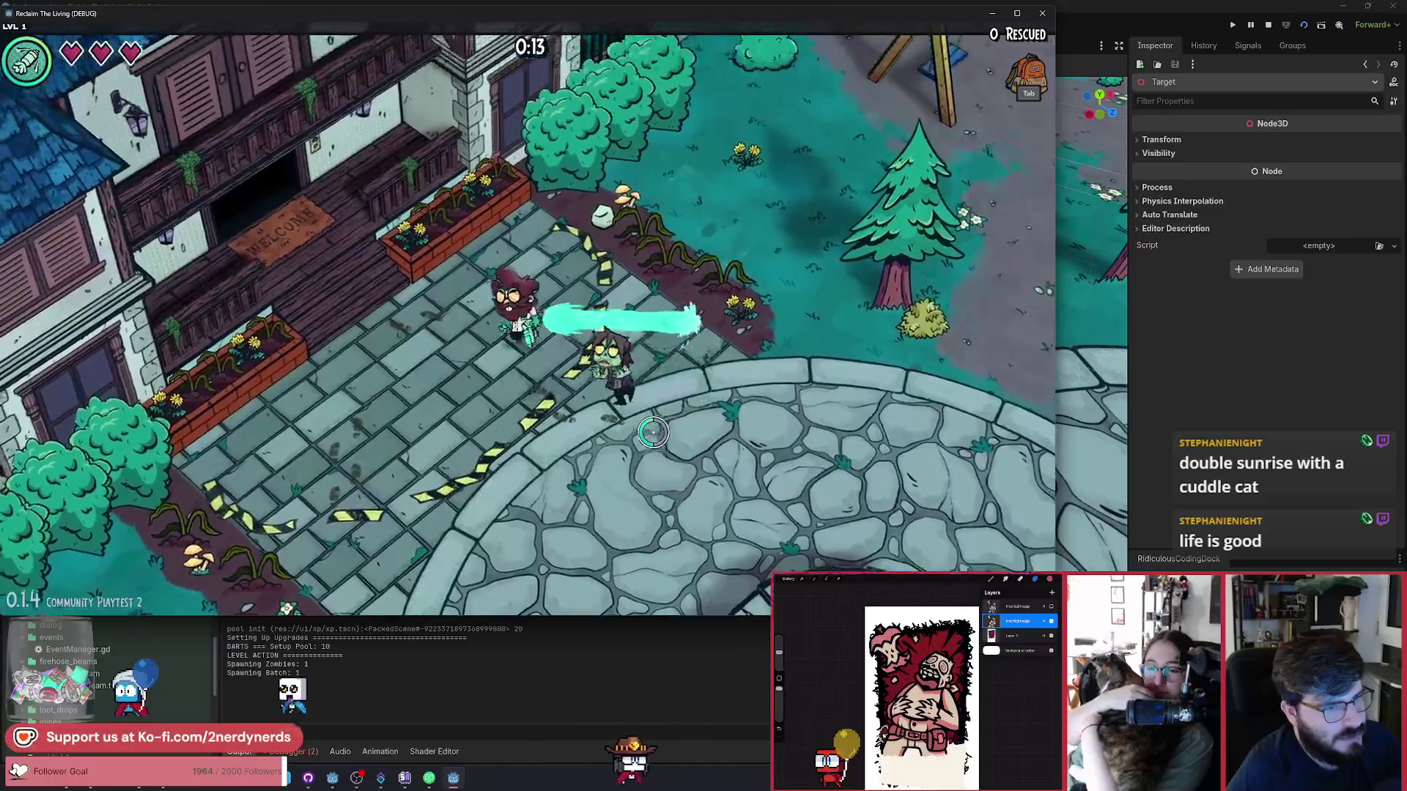
Keep firing while walking down-right past the fountain, then pause and quit back to the editor.
key(s)
key(d)
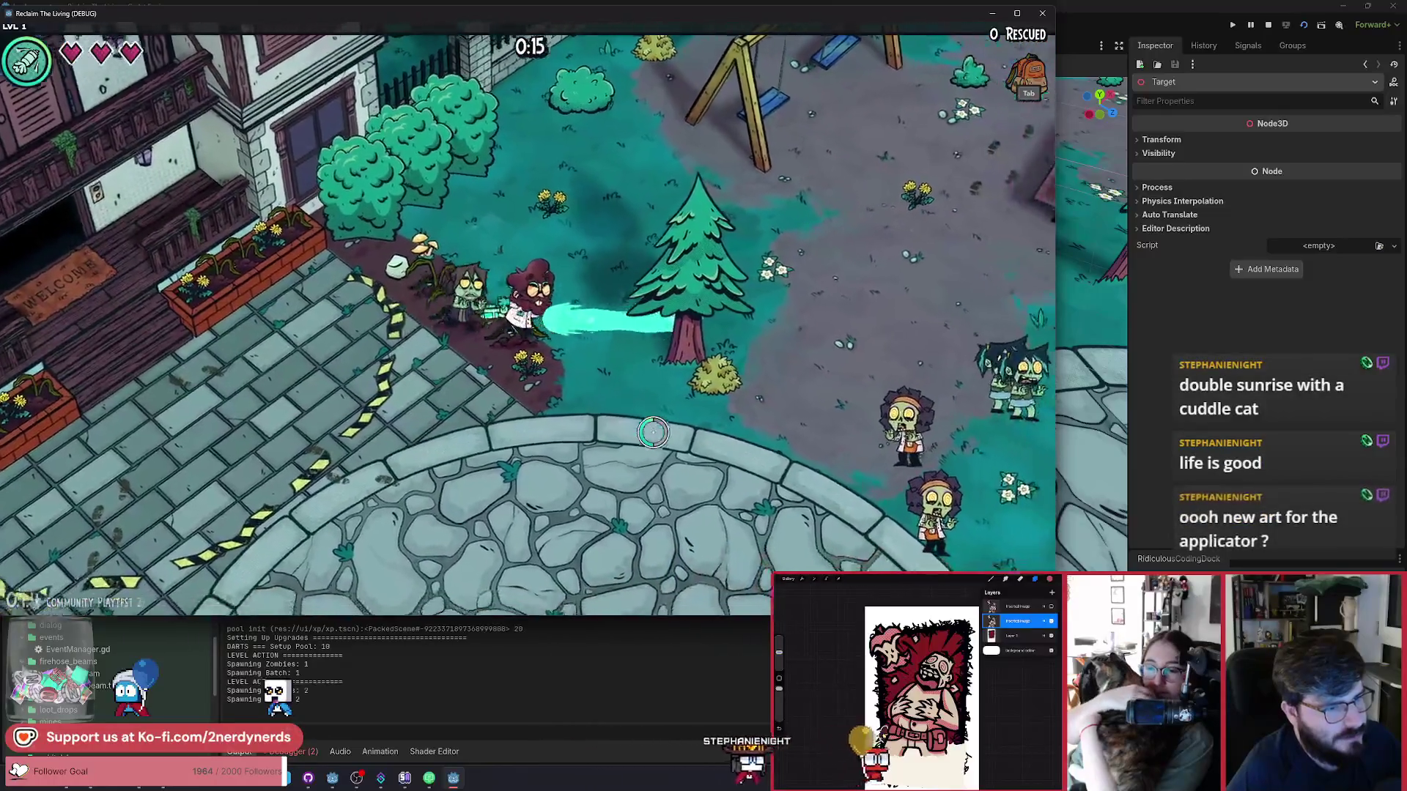
key(s)
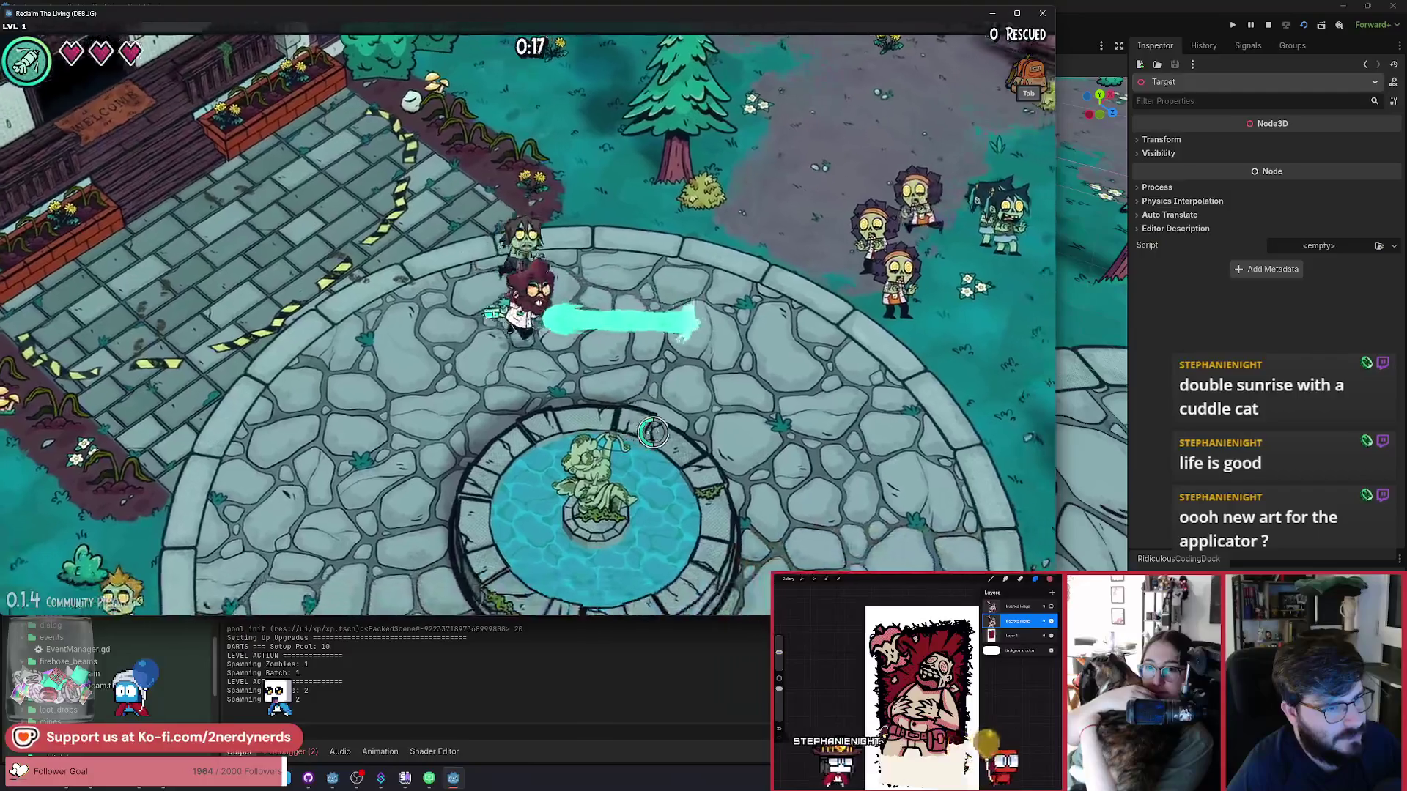
key(d)
key(a)
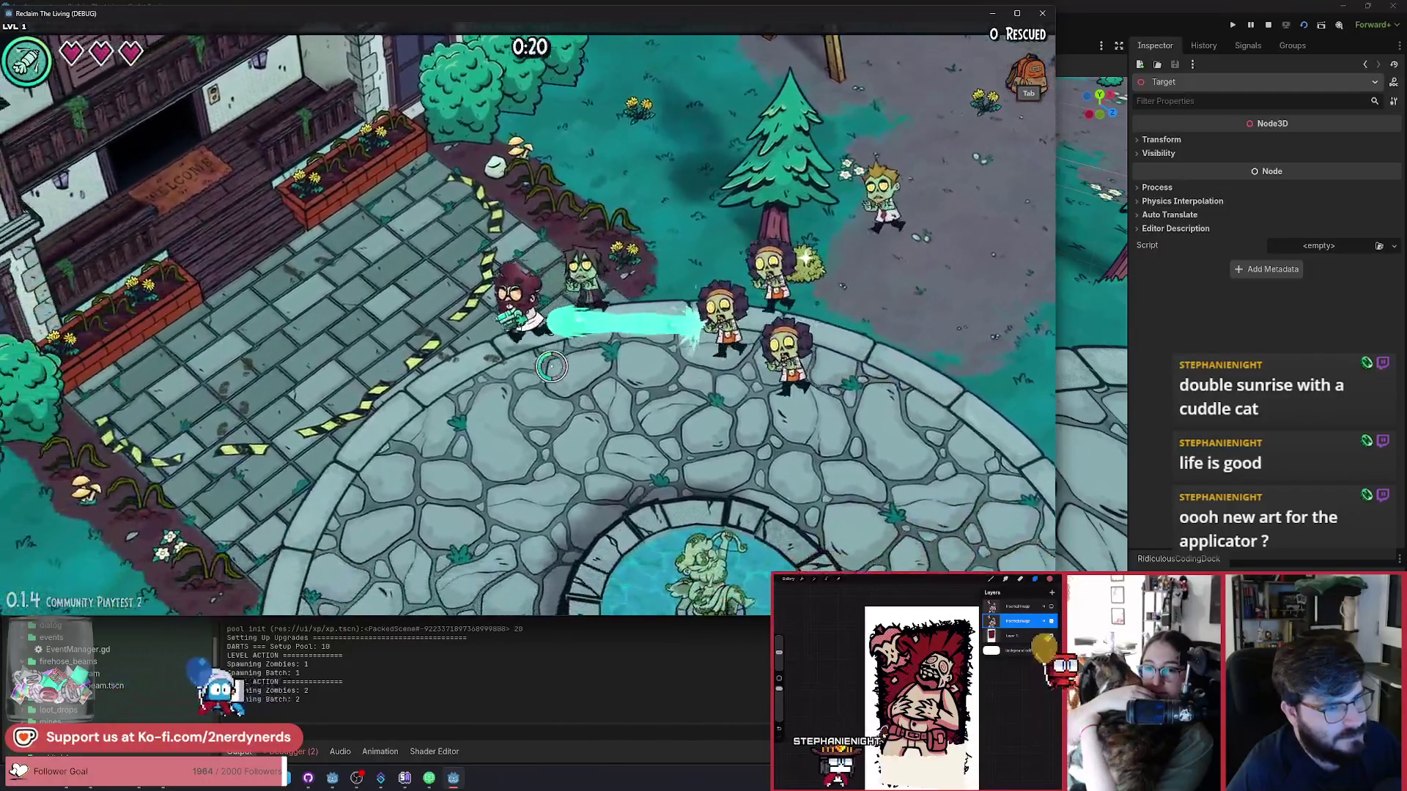
key(d)
key(s)
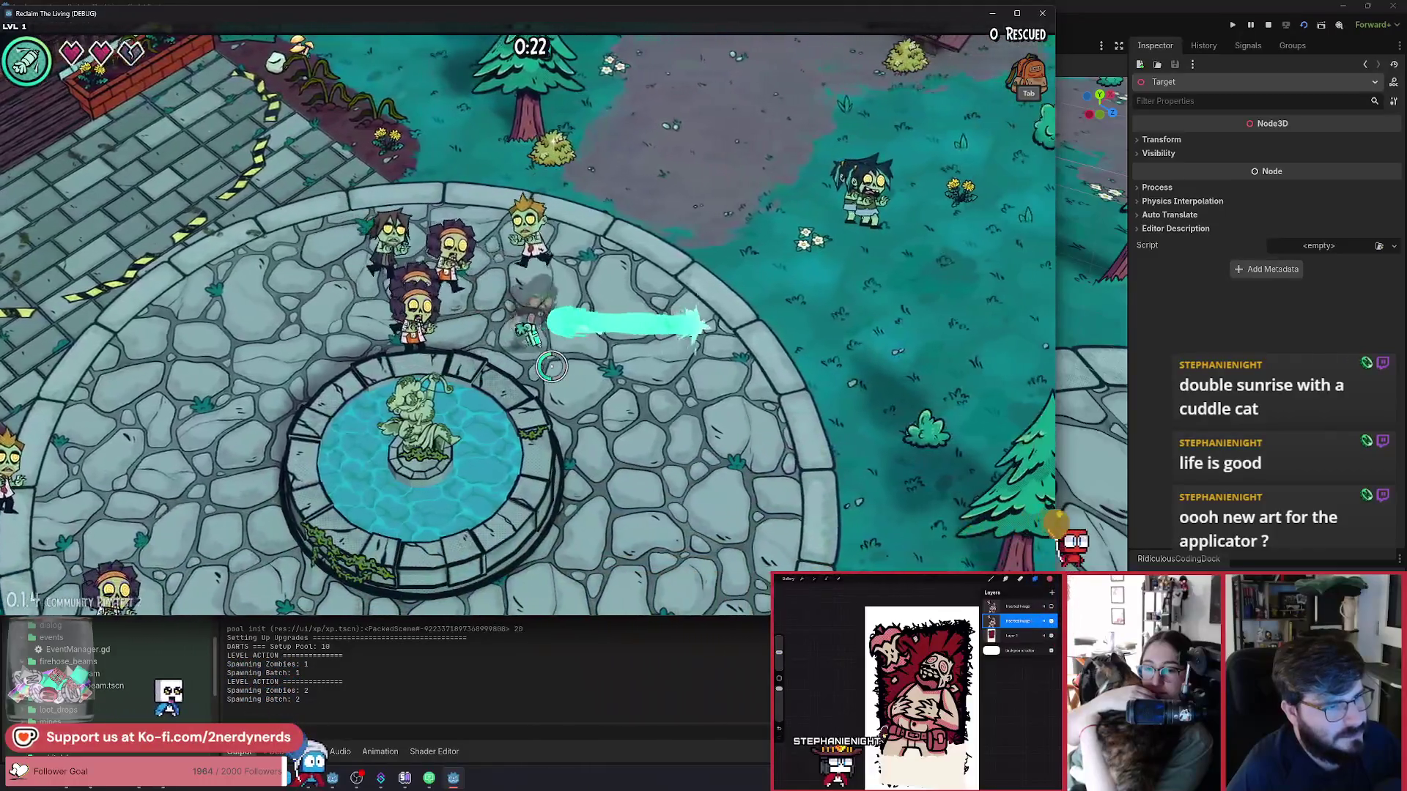
key(Escape)
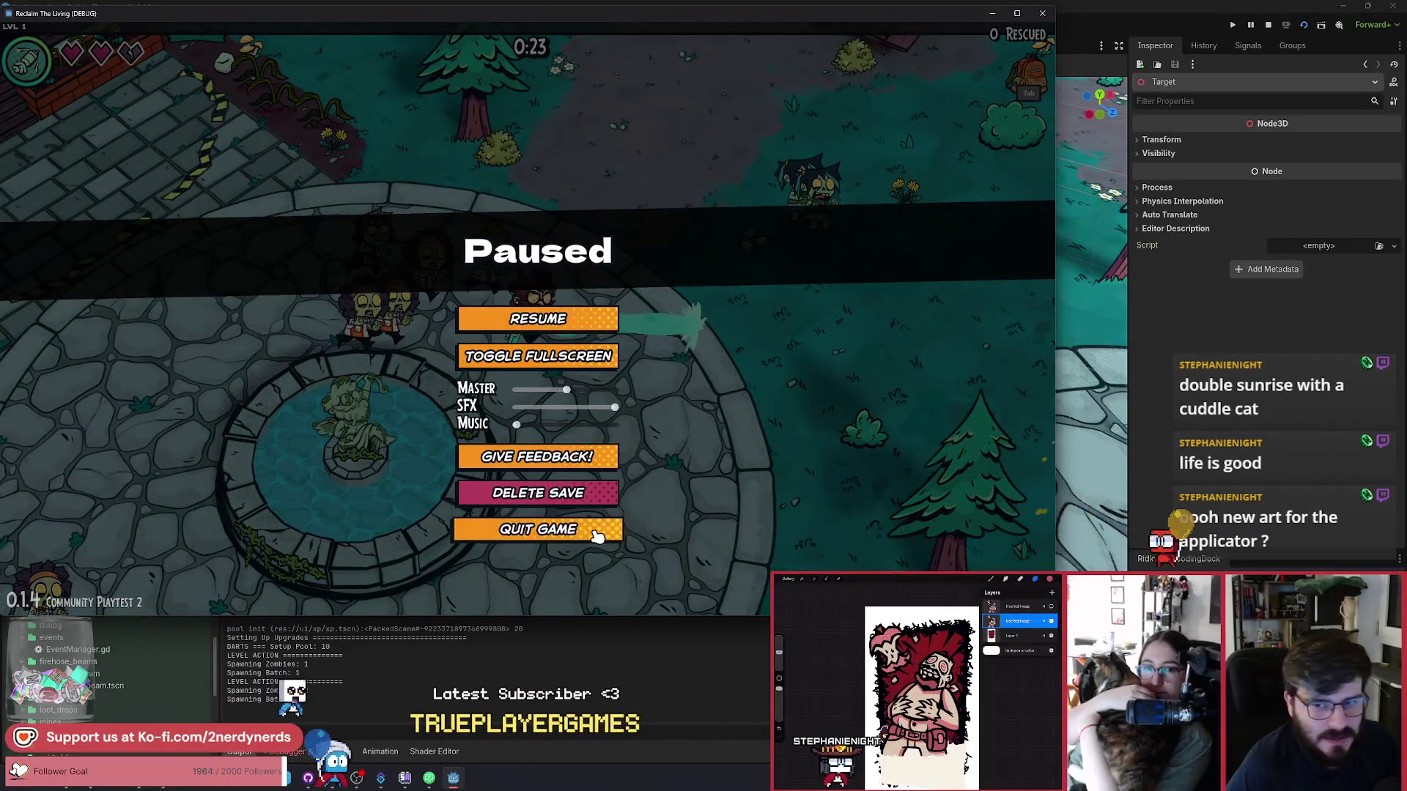
click(597, 537)
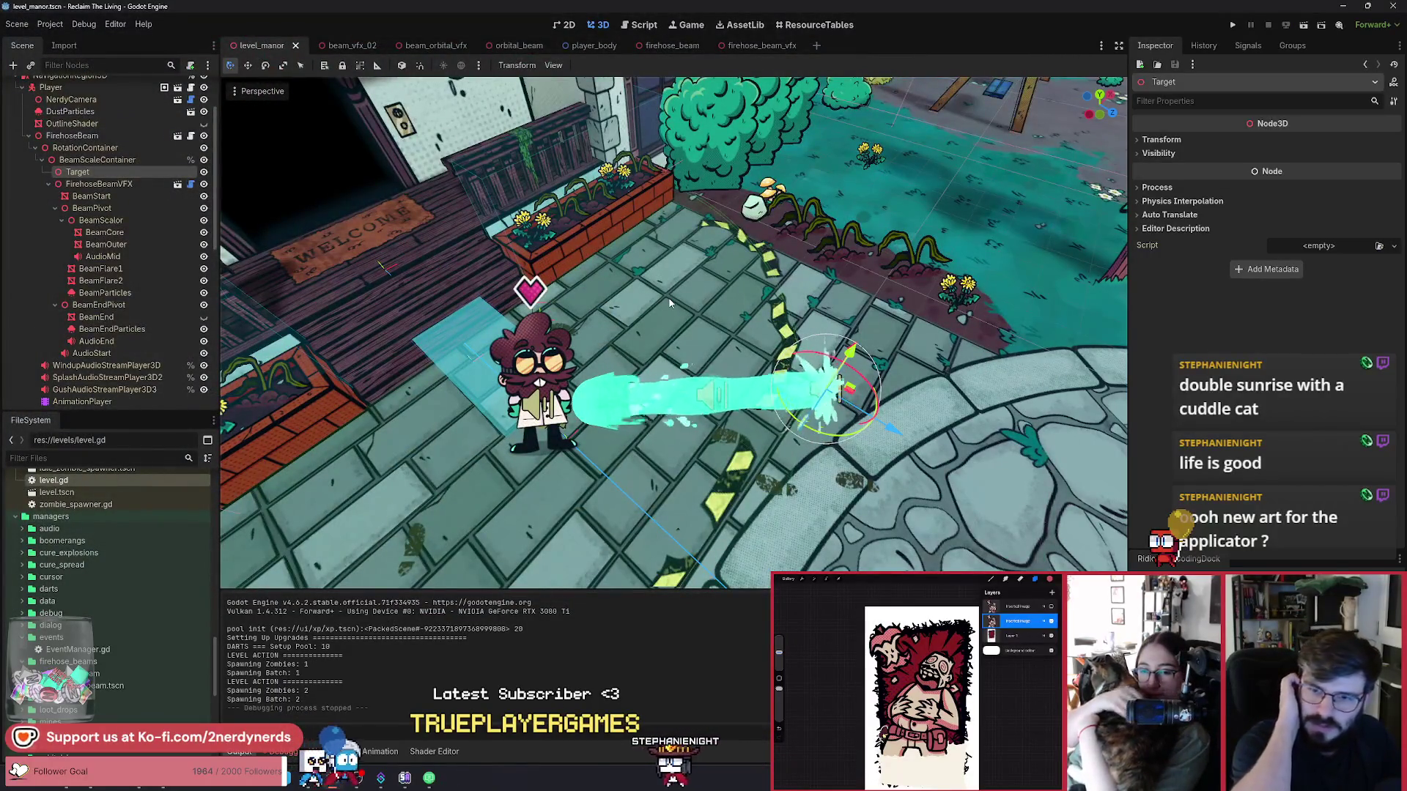
scroll(688, 275, up, 2)
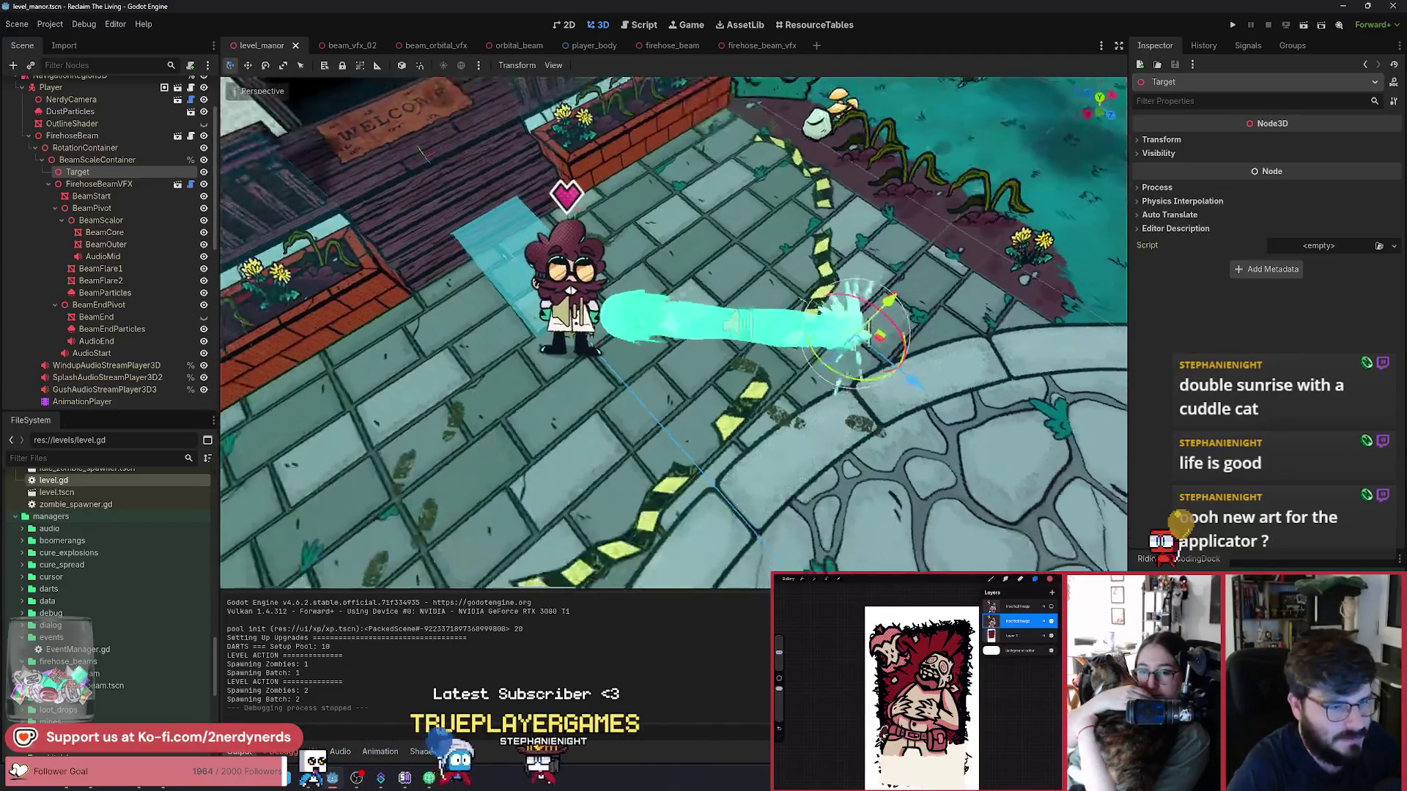
scroll(687, 275, up, 4)
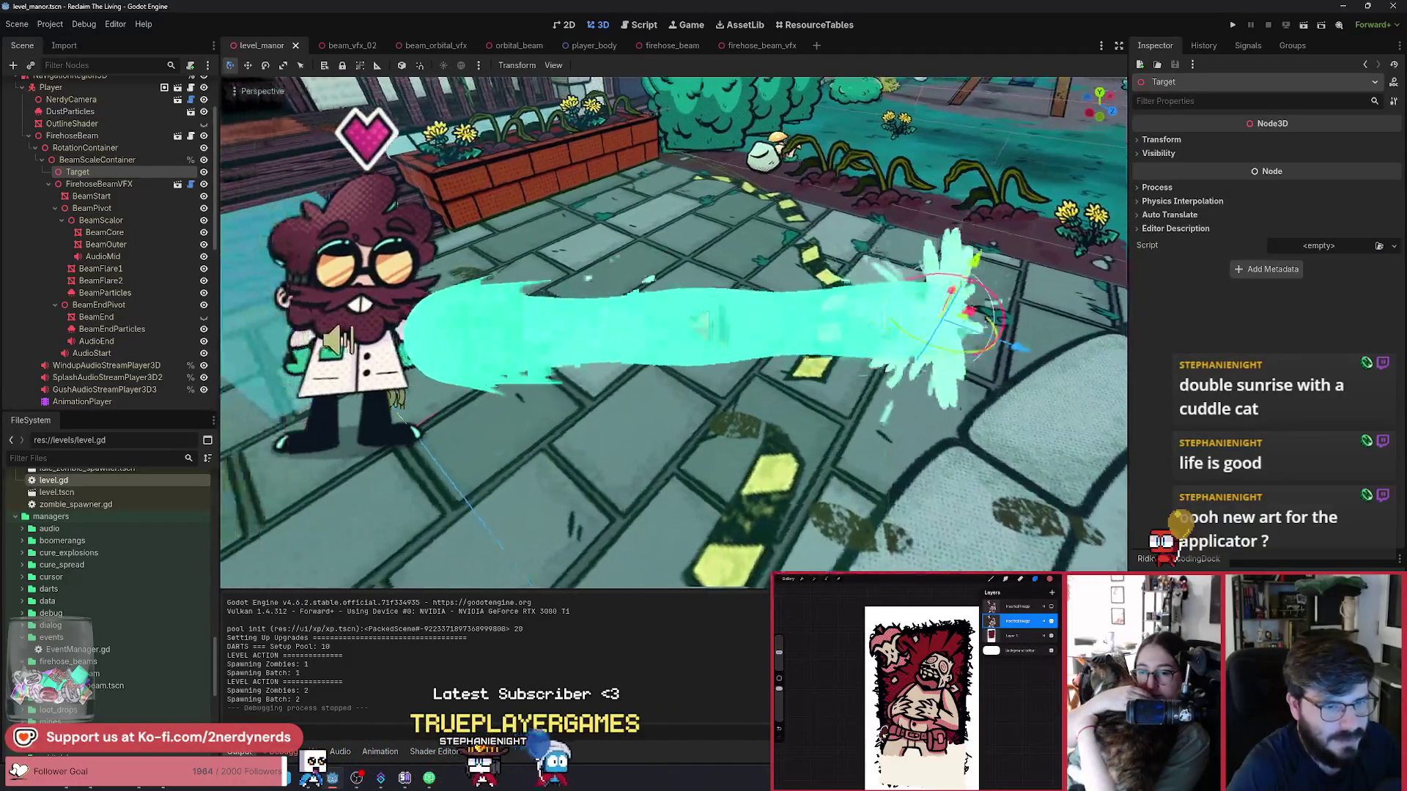
scroll(820, 254, down, 1)
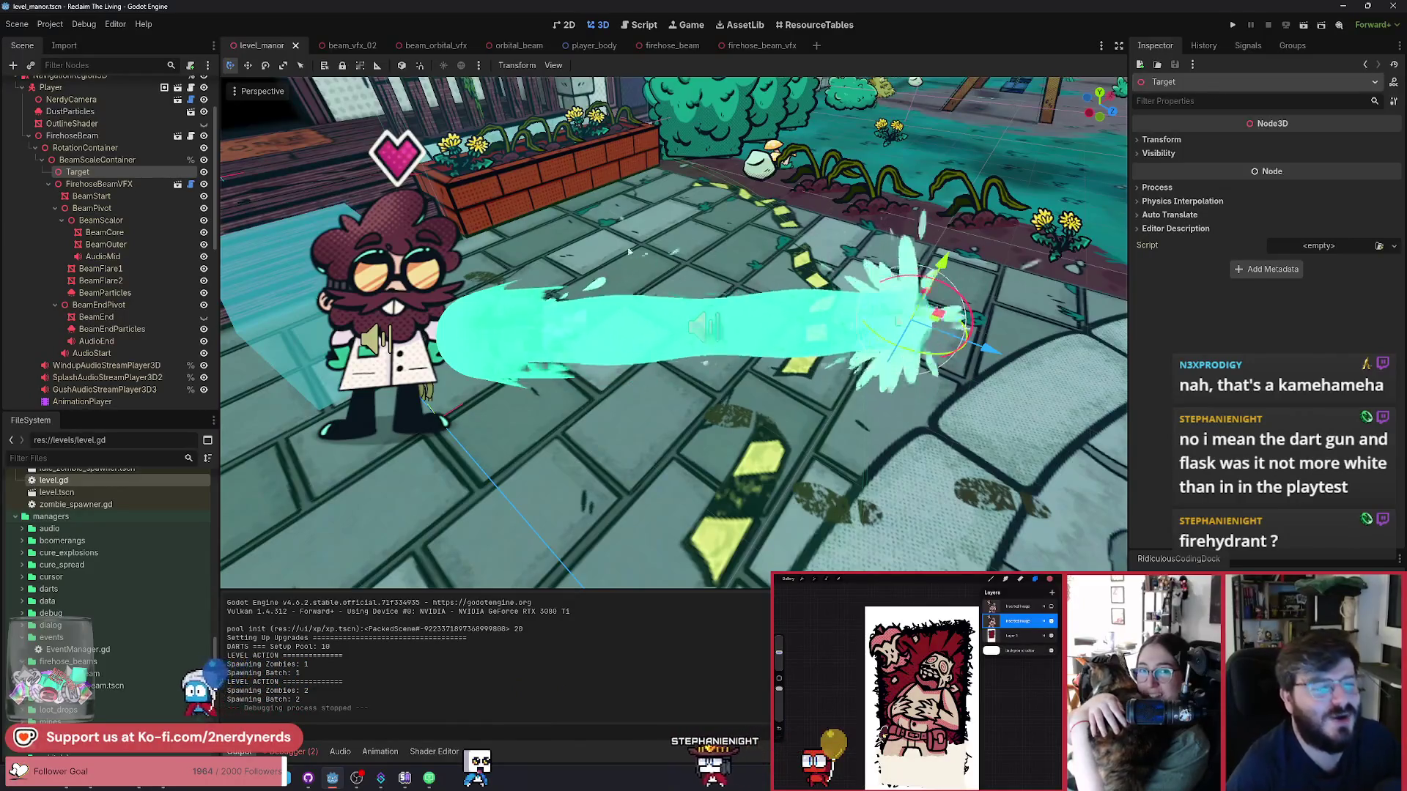
drag(819, 254, 920, 213)
Deselect Target by clicking empty viewport space, then run the current scene with F6.
click(920, 213)
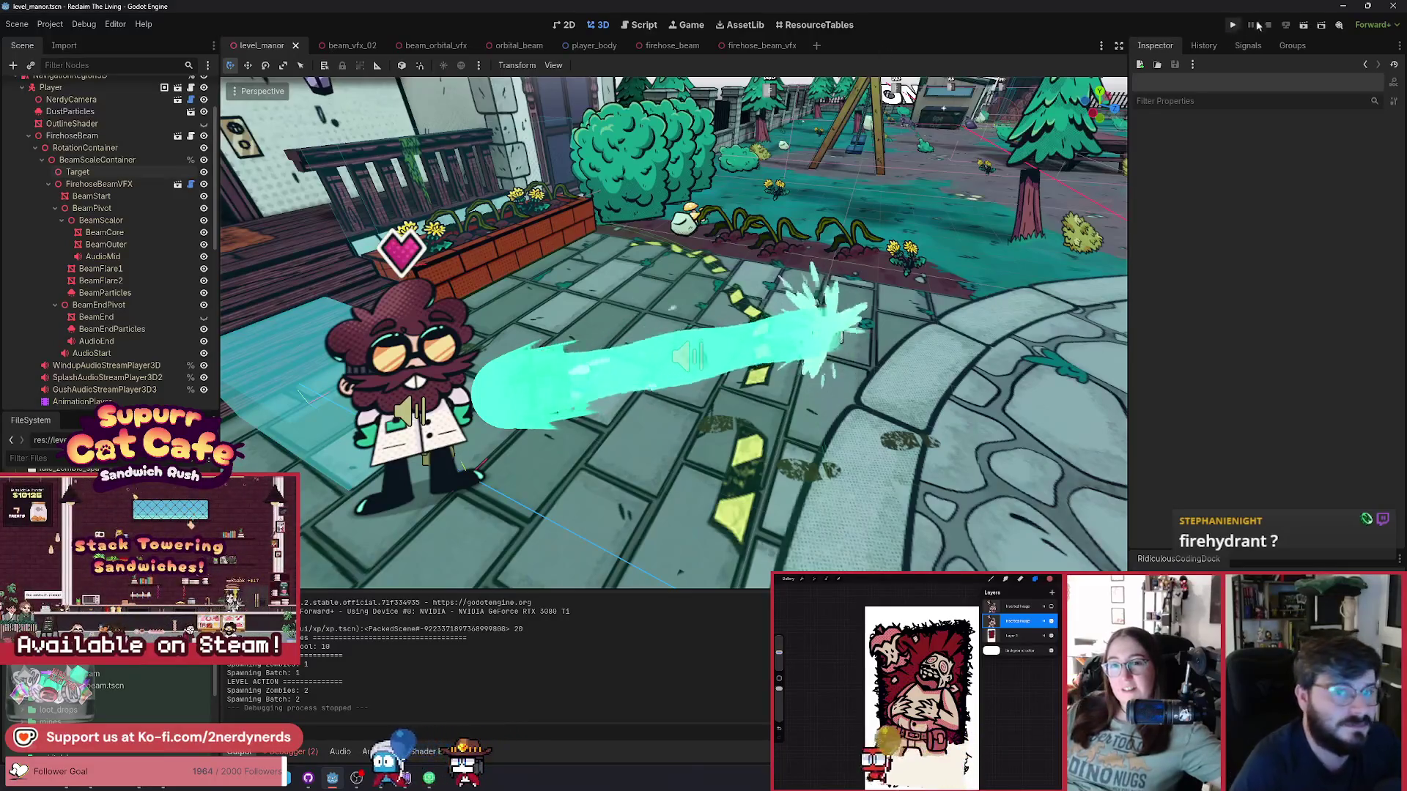
key(F6)
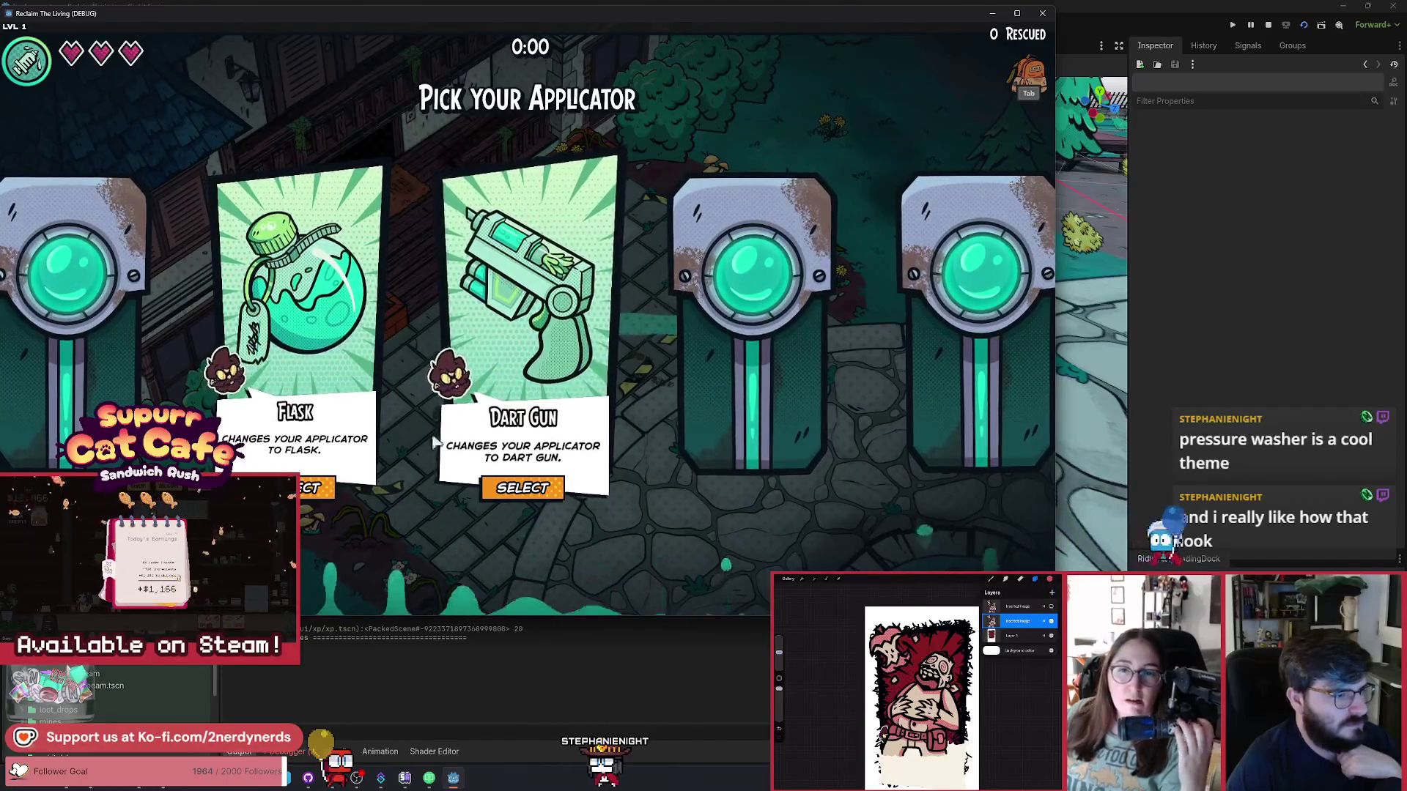
Pick the Dart Gun, Roll, Cardio and Boosted Antibodies cards, then switch to the editor.
click(599, 249)
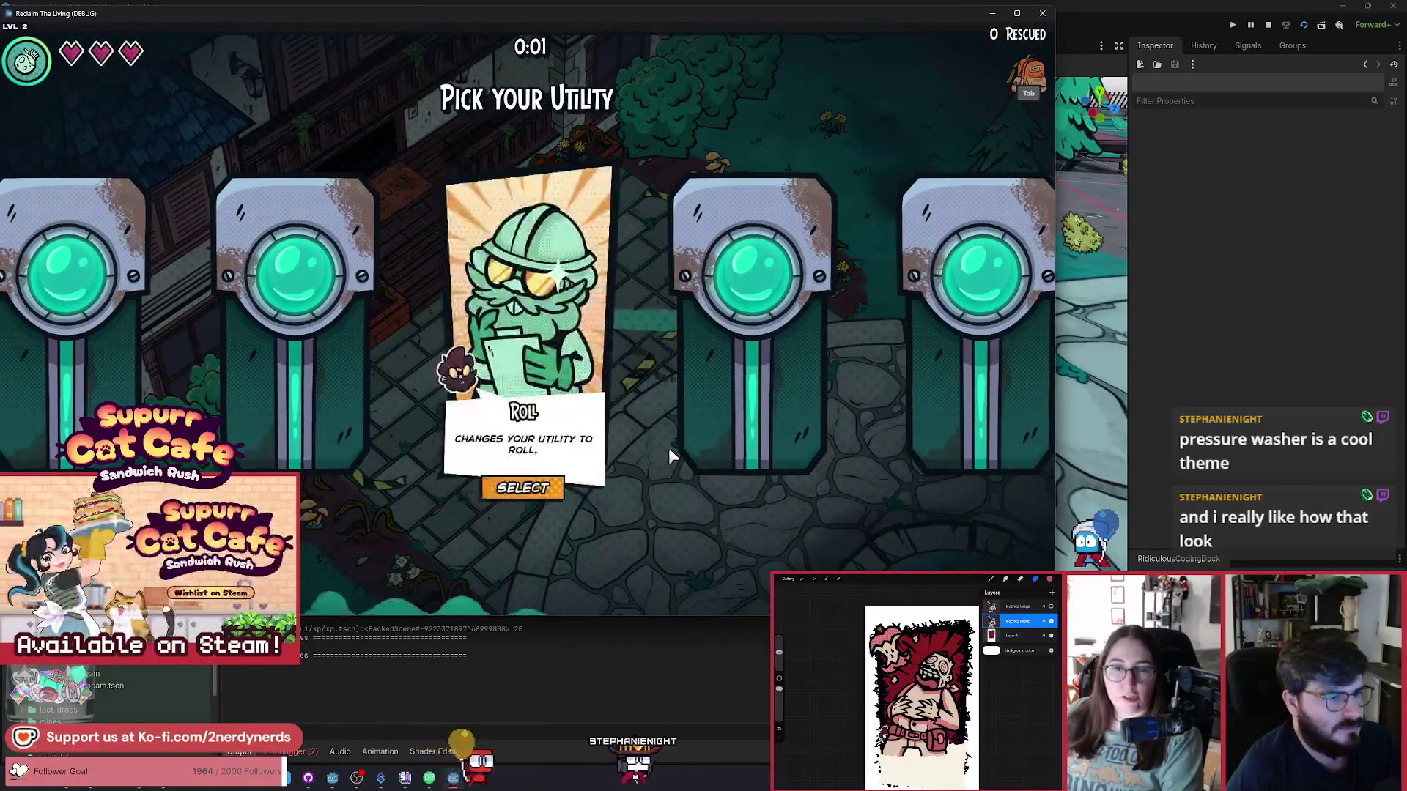
click(533, 495)
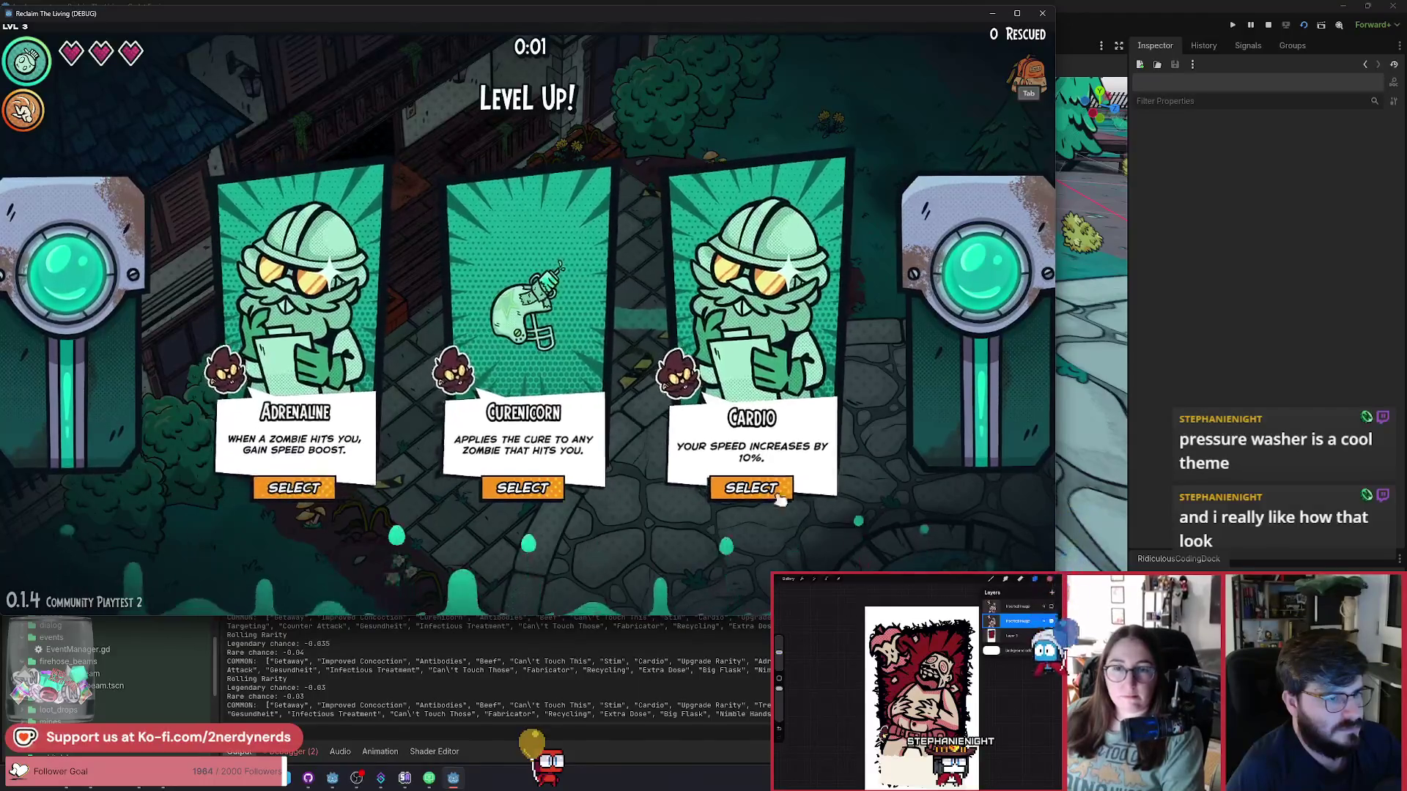
click(770, 494)
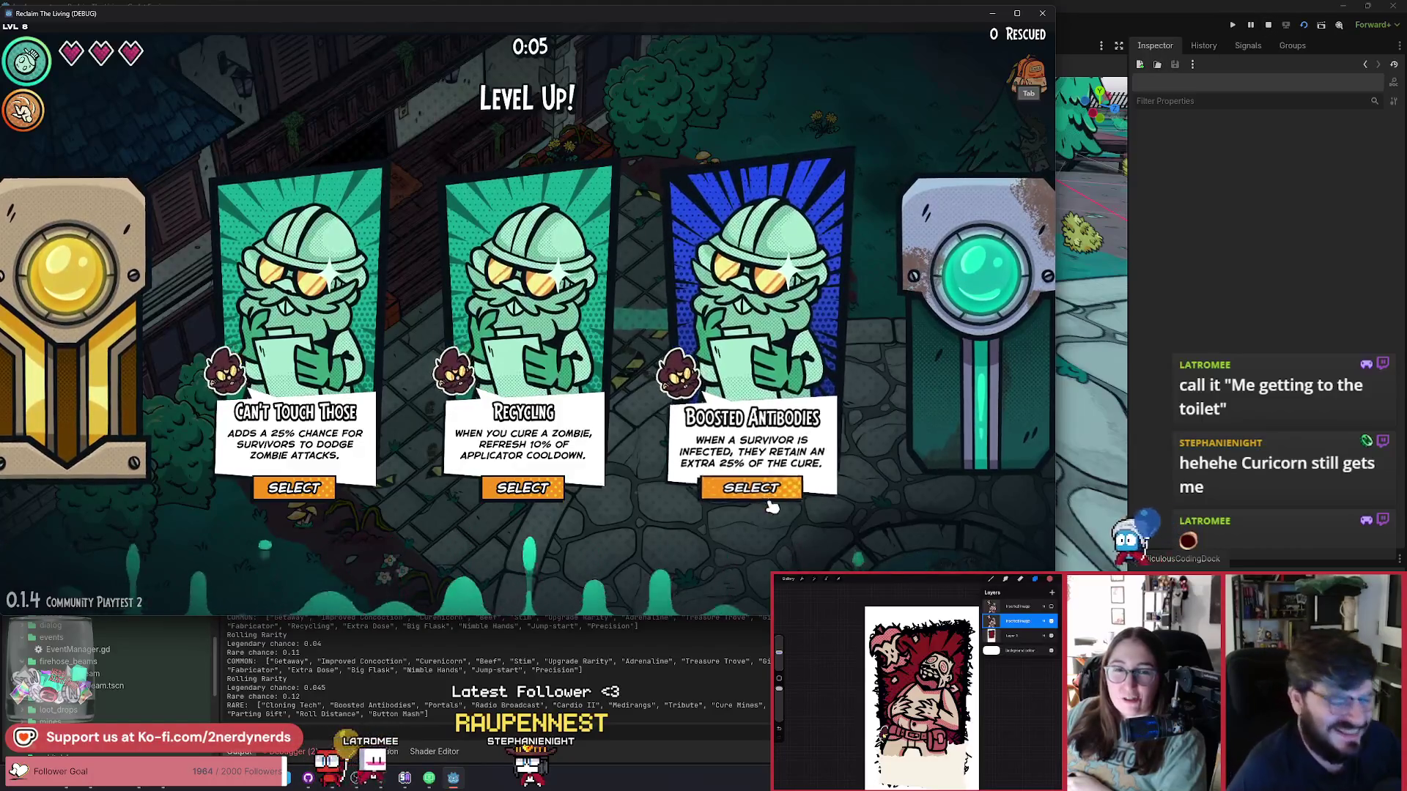
click(751, 487)
key(alt+Tab)
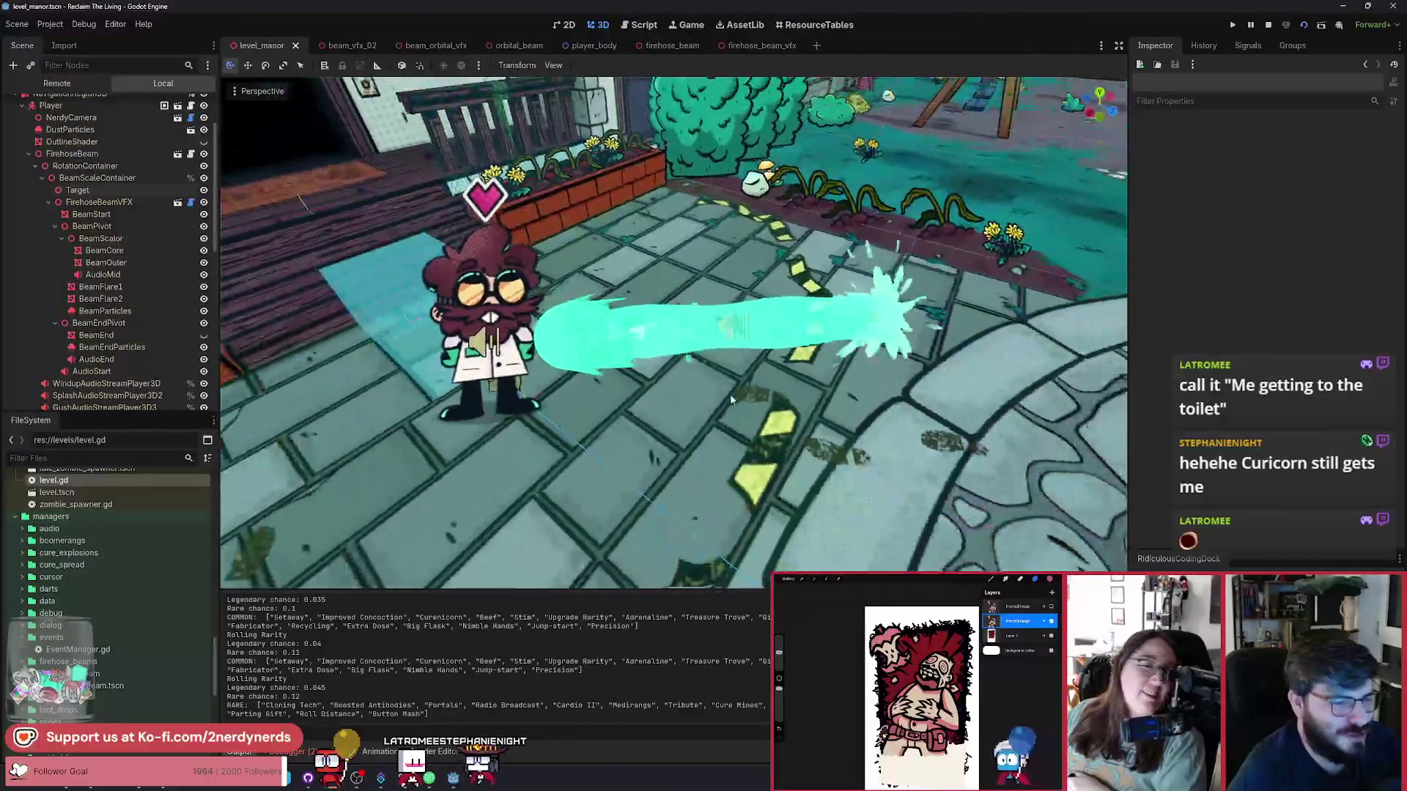
Walk left and down, take Nimble Hands, Getaway and another level-up card, then stop the game.
key(alt+Tab)
key(a)
key(s)
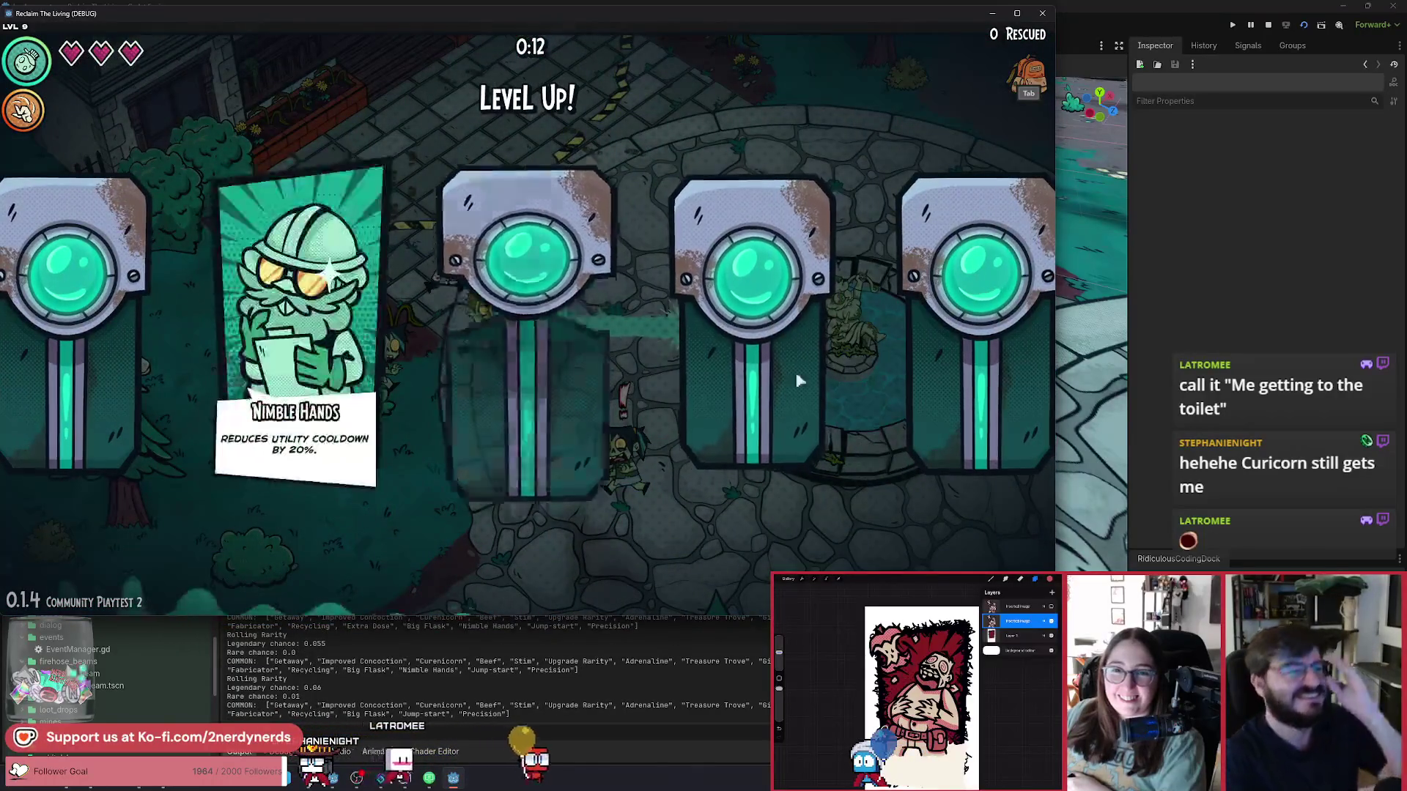
click(663, 425)
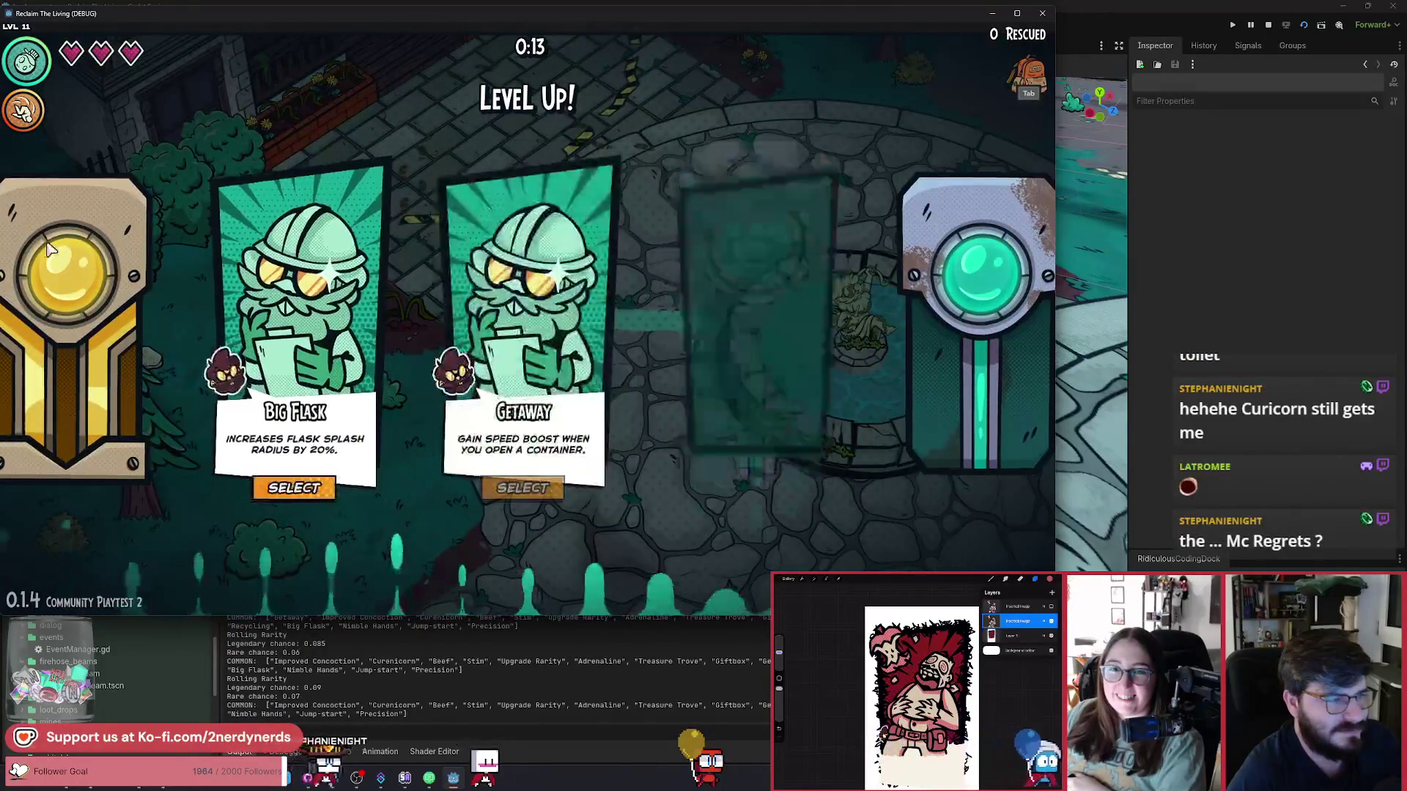
click(523, 488)
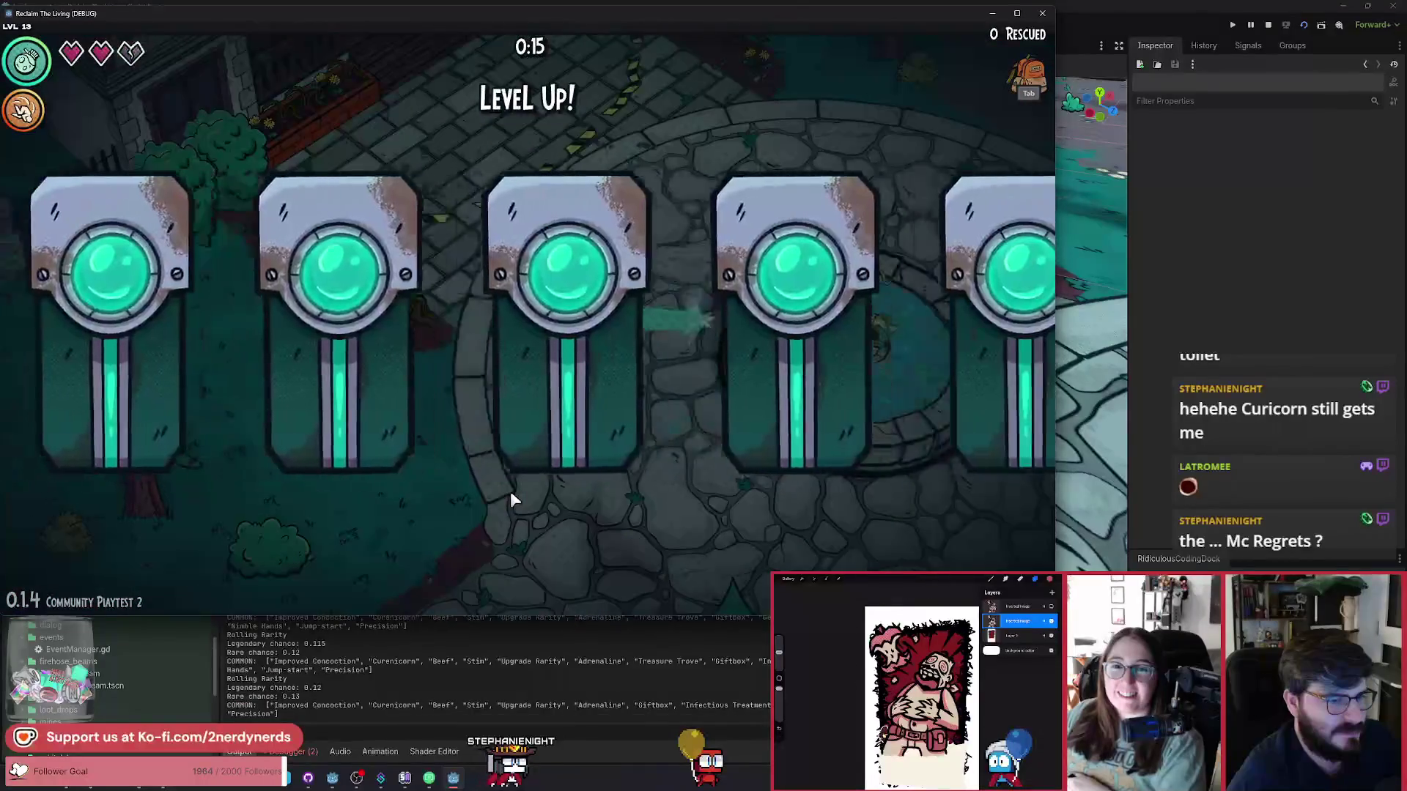
click(510, 490)
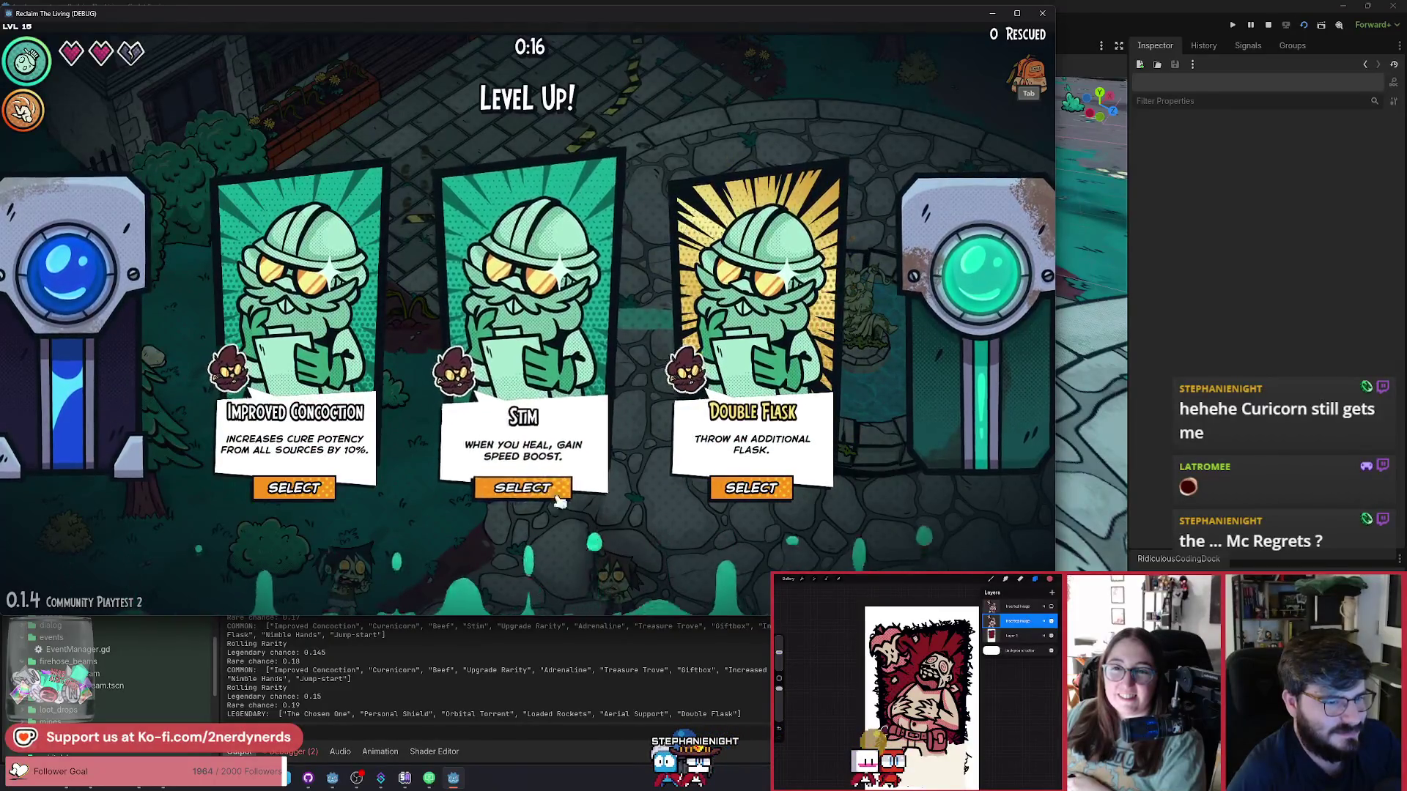
click(1268, 25)
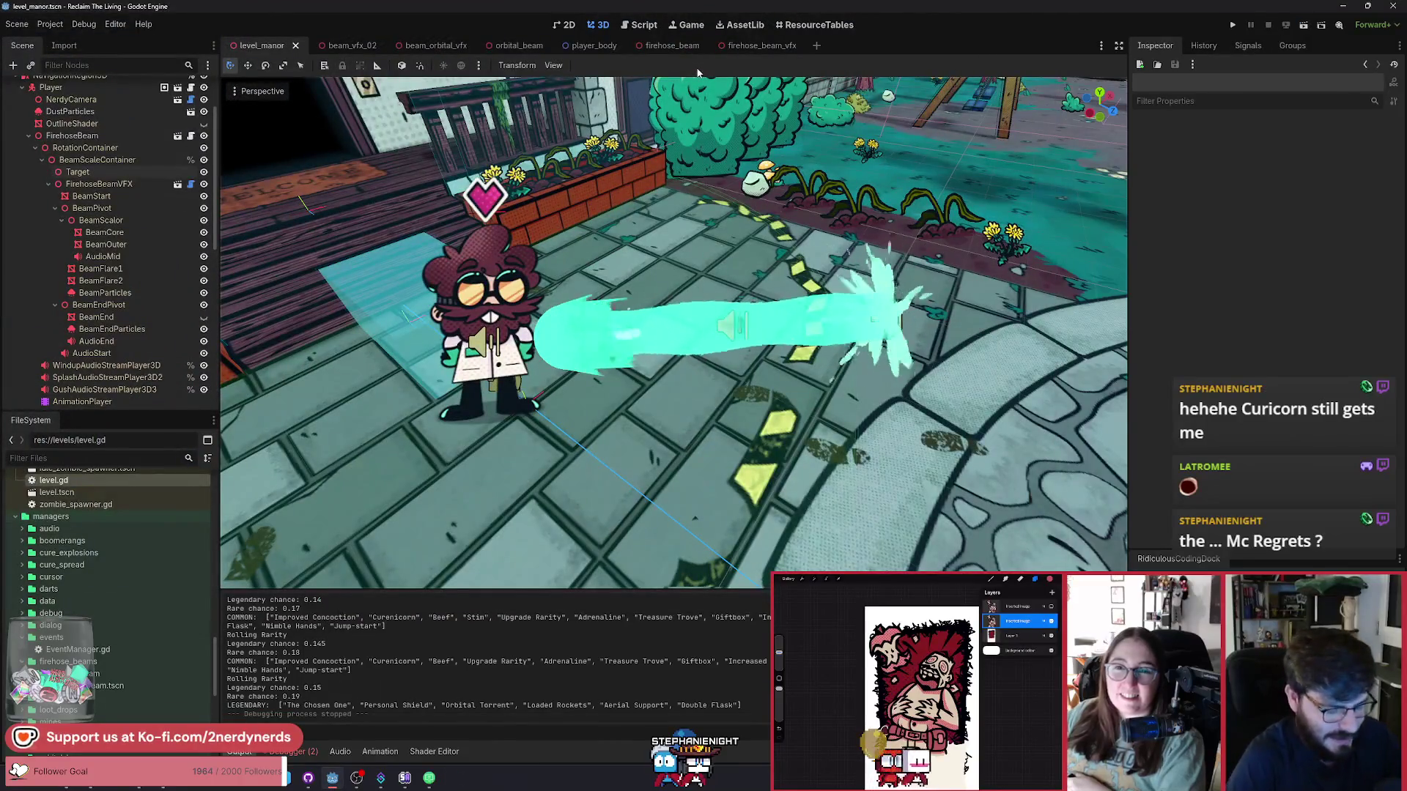
Quick-open run_upgrade_selection.gd by searching 'selection'.
key(shift+alt+o)
text(run_)
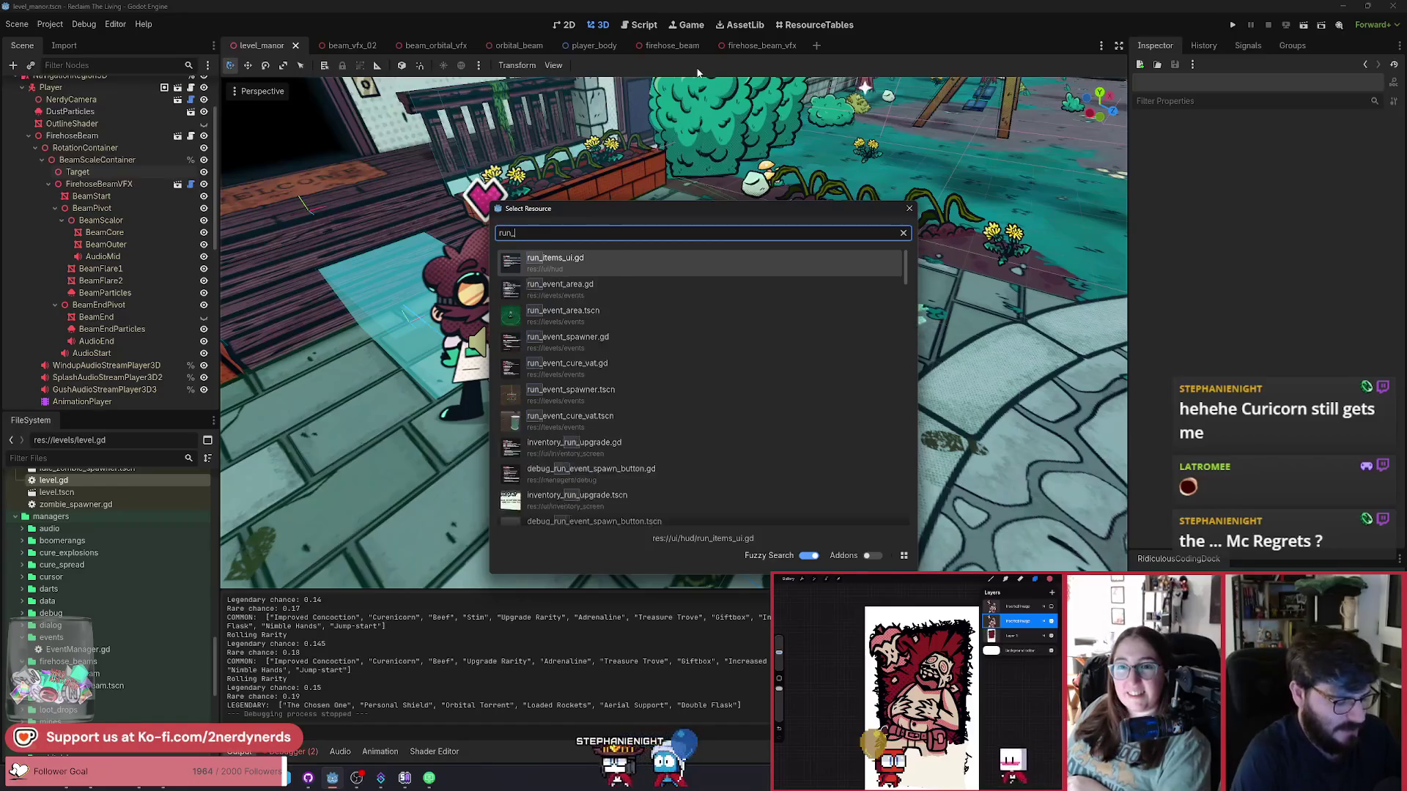
text(selection)
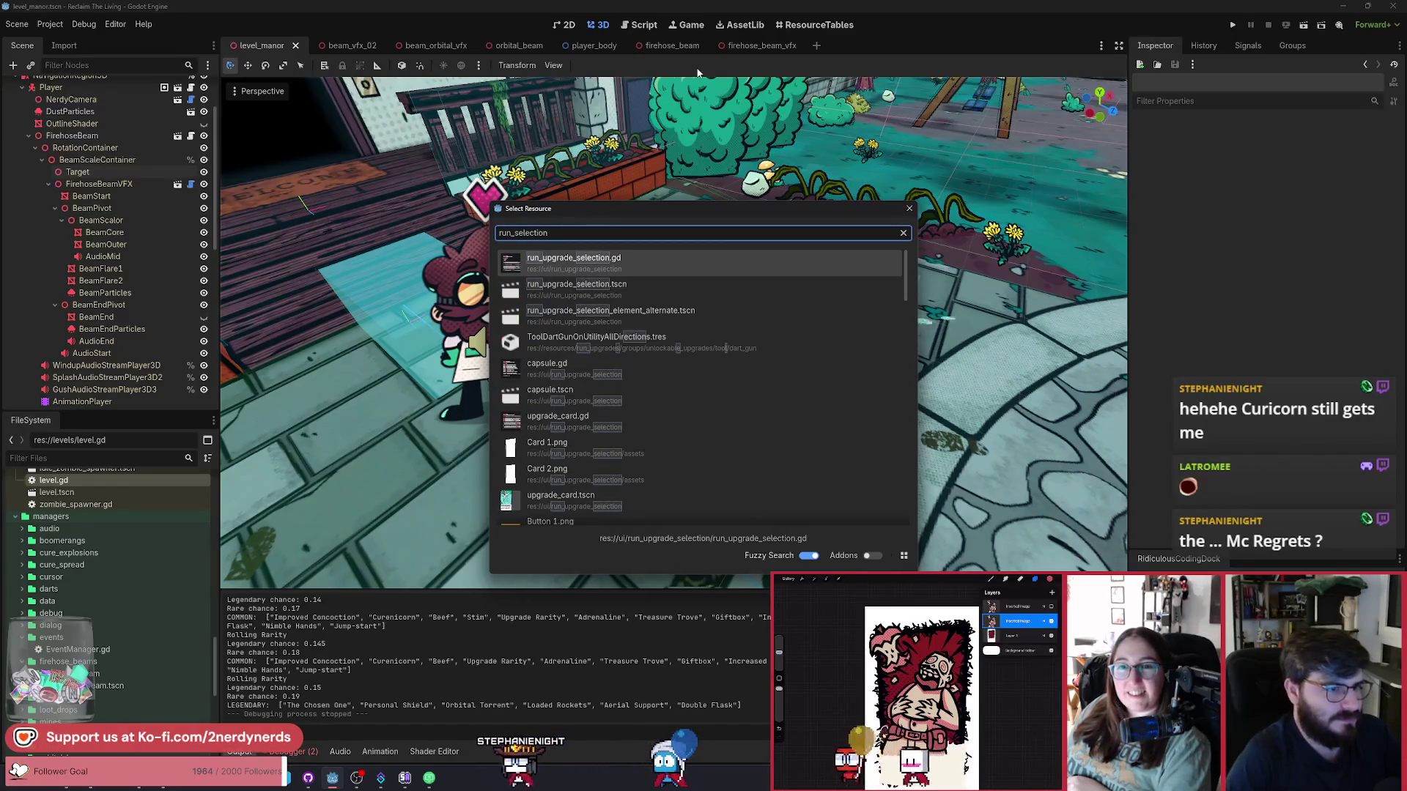
key(Return)
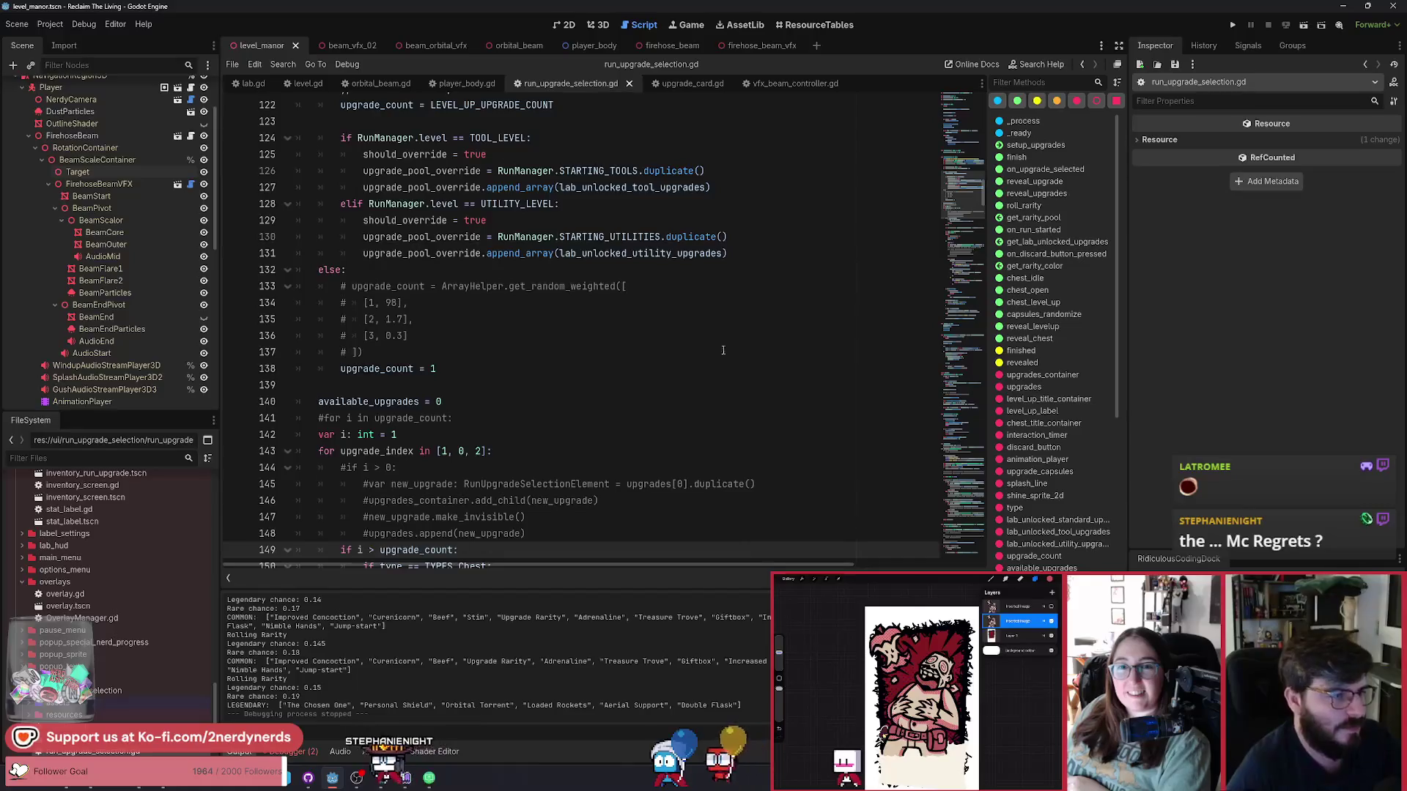
scroll(570, 456, down, 10)
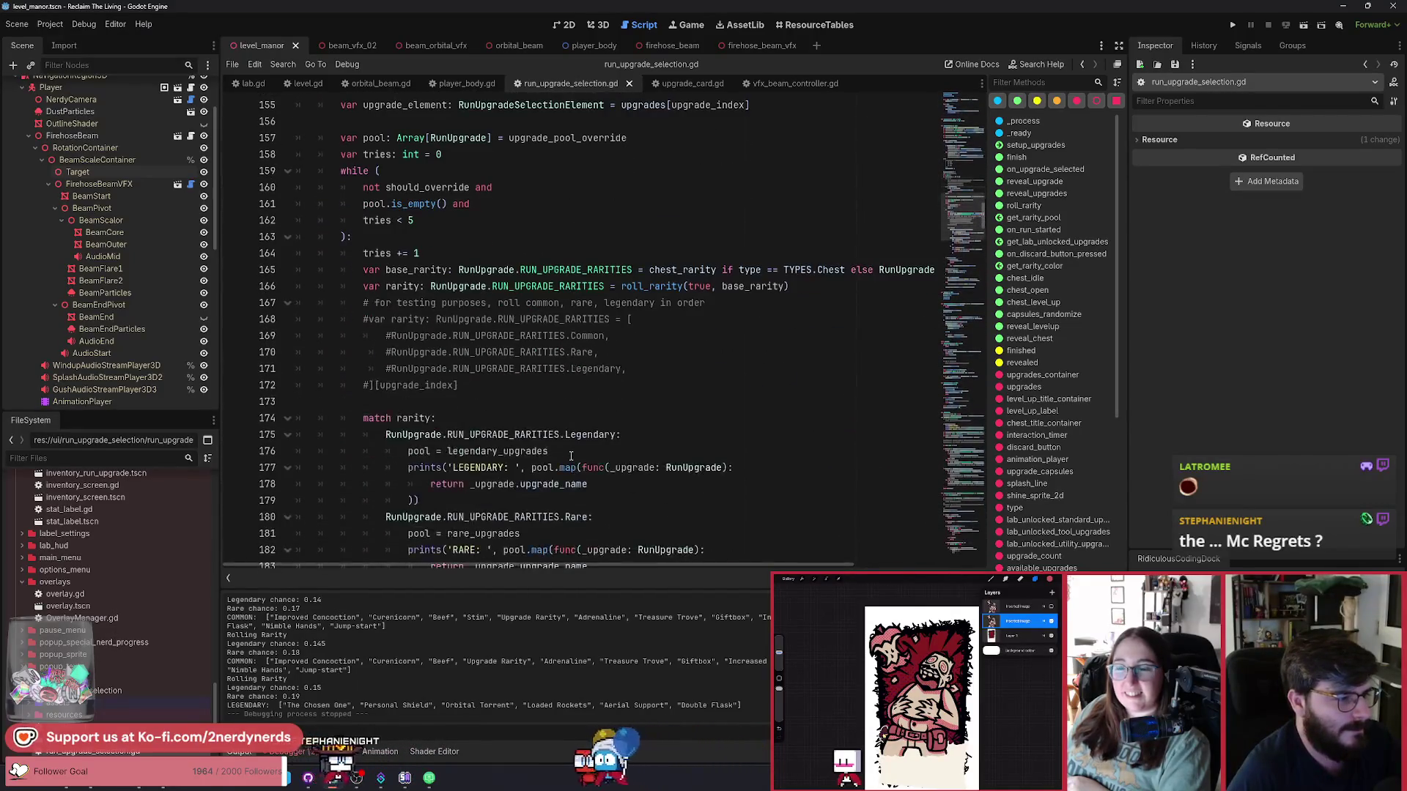
Enable the in-order testing rarity rolls on lines 168–172, save the script, and run the game.
mouse_move(469, 386)
mouse_down()
mouse_move(440, 337)
mouse_move(447, 322)
mouse_up()
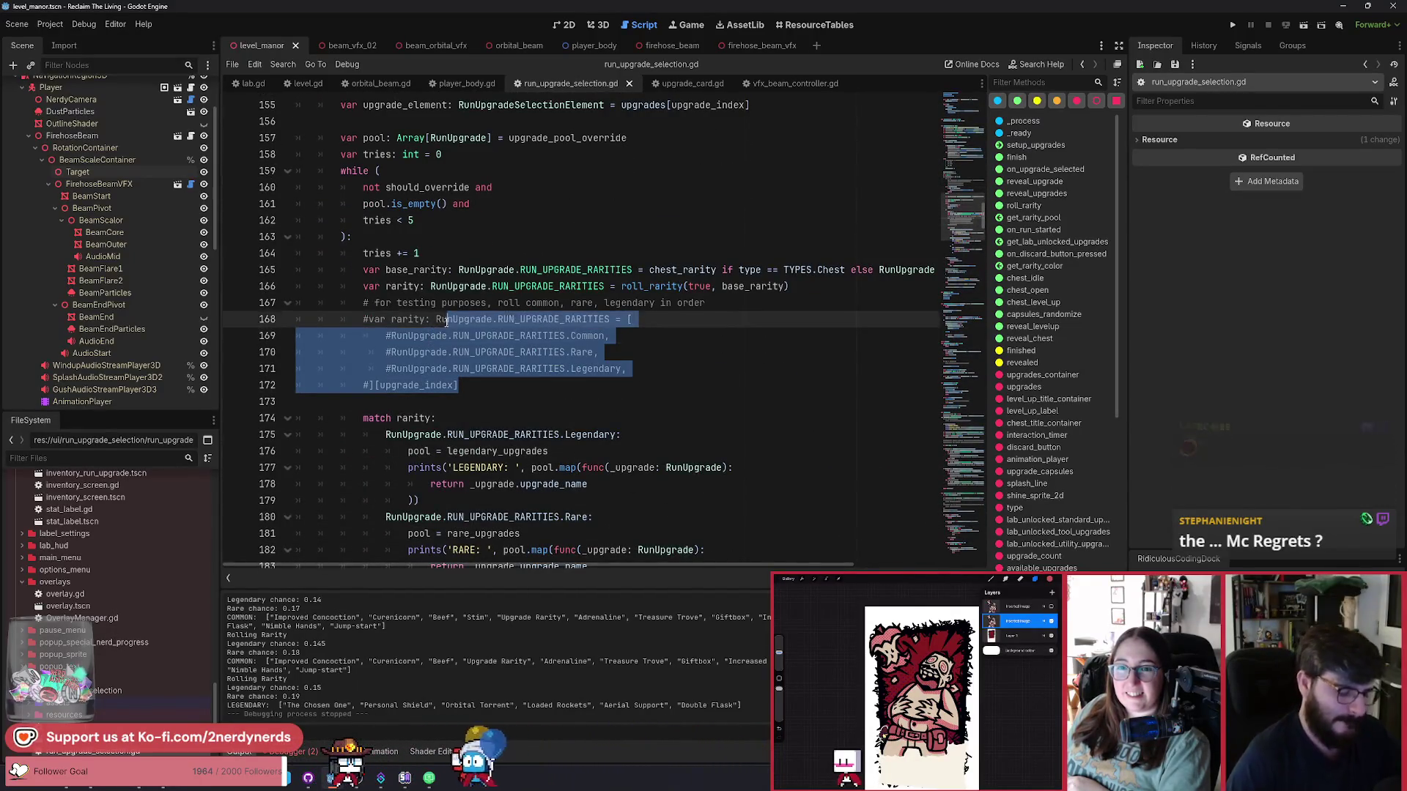
key(ctrl+z)
key(ctrl+s)
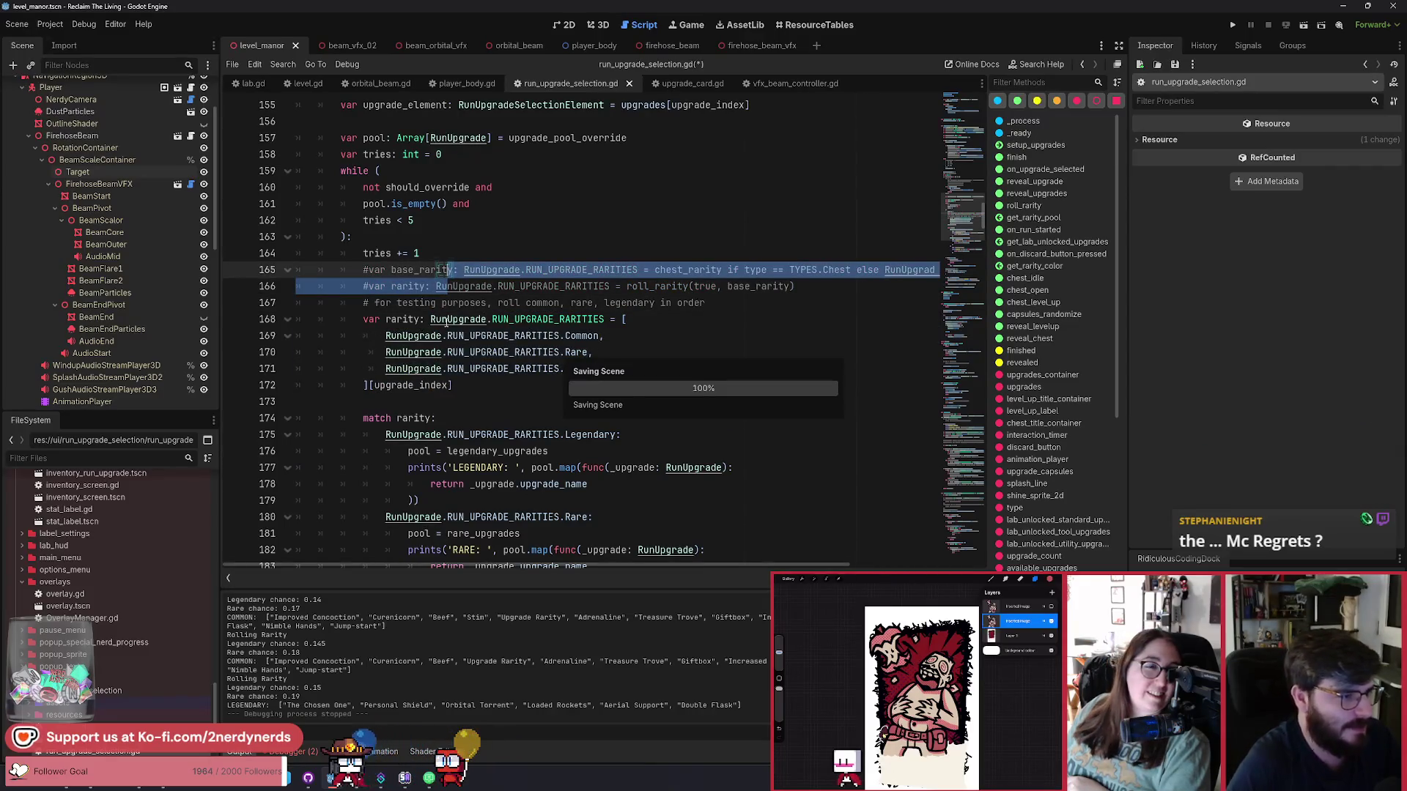
key(alt+Tab)
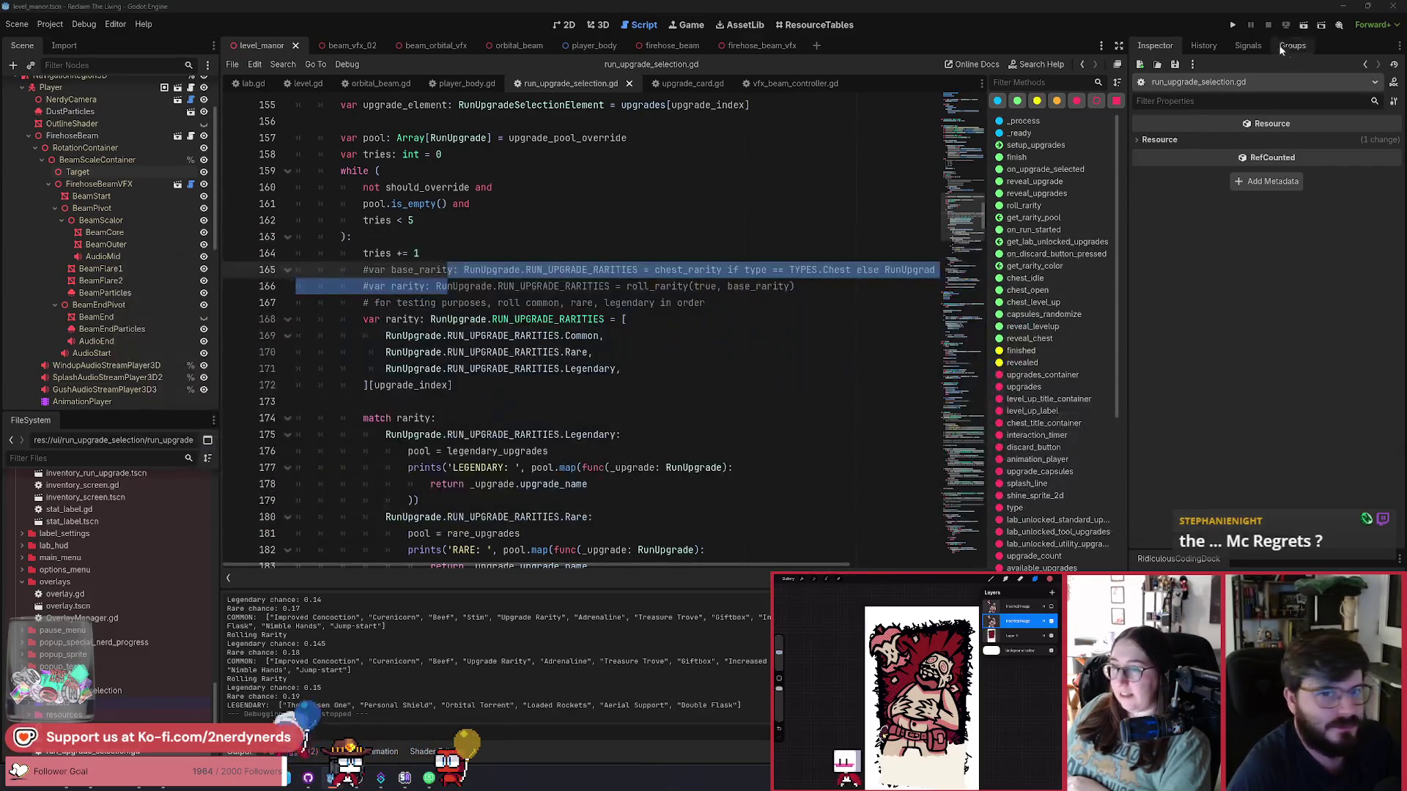
click(1303, 26)
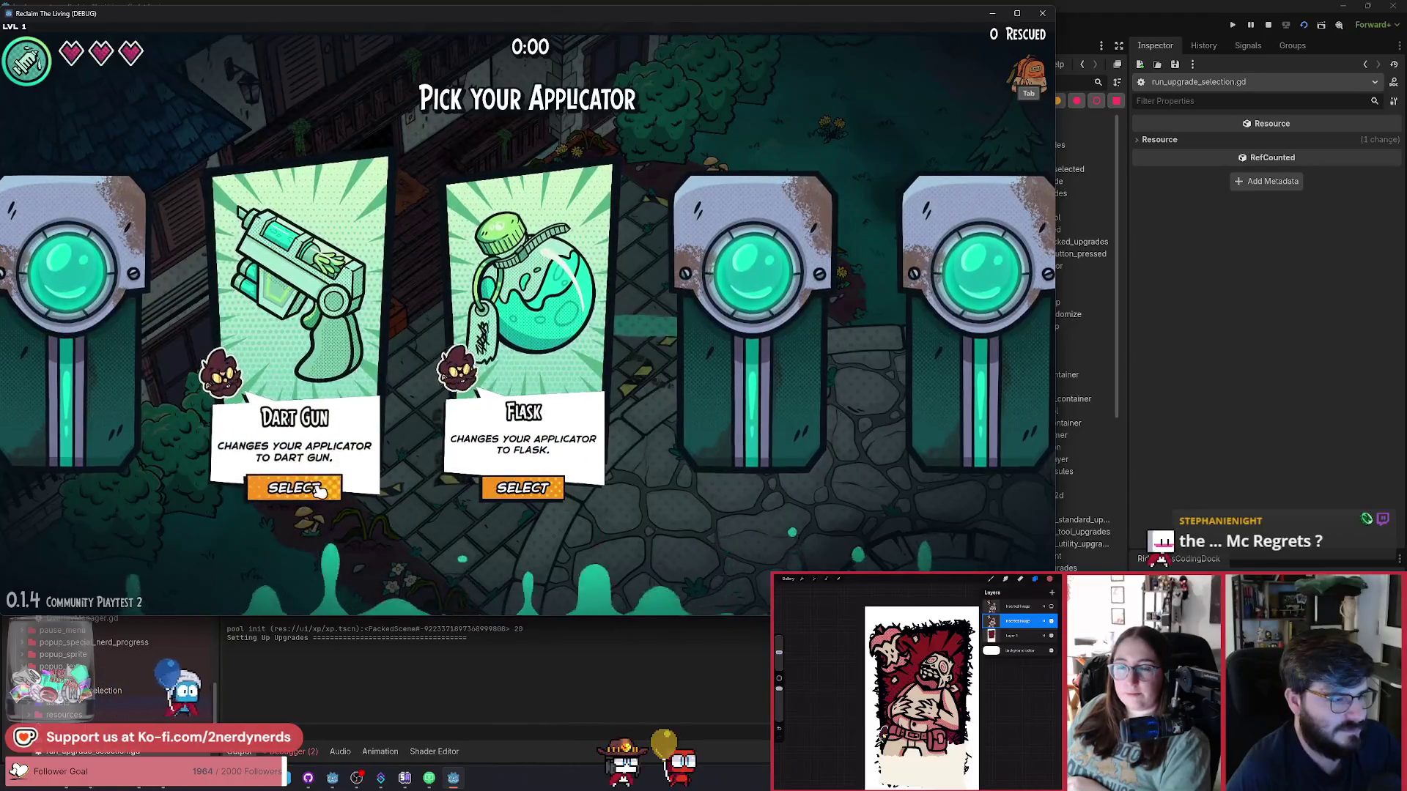
Pick the Dart Gun, then turn on Disable Sequence and No Zs in the F1 debug panel.
click(319, 489)
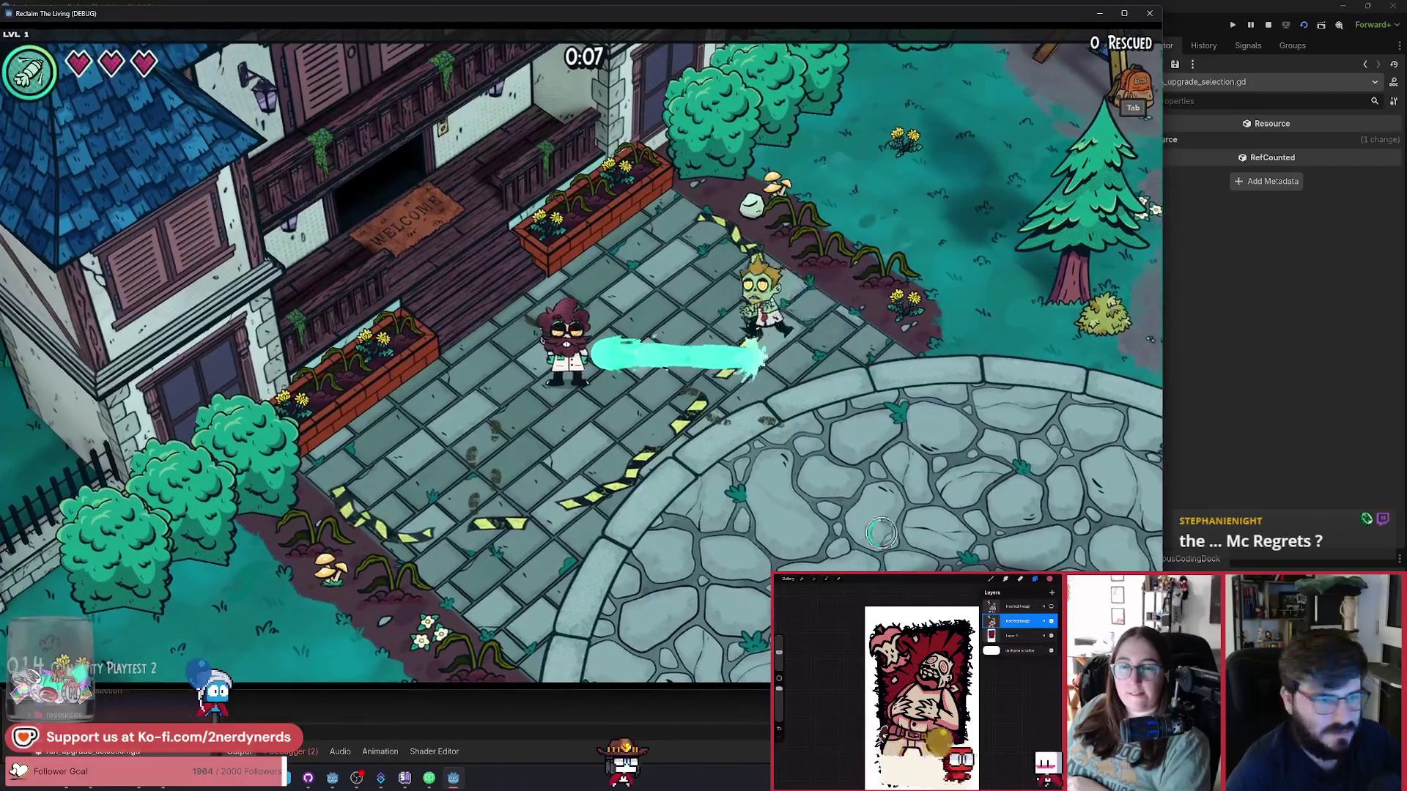
key(F1)
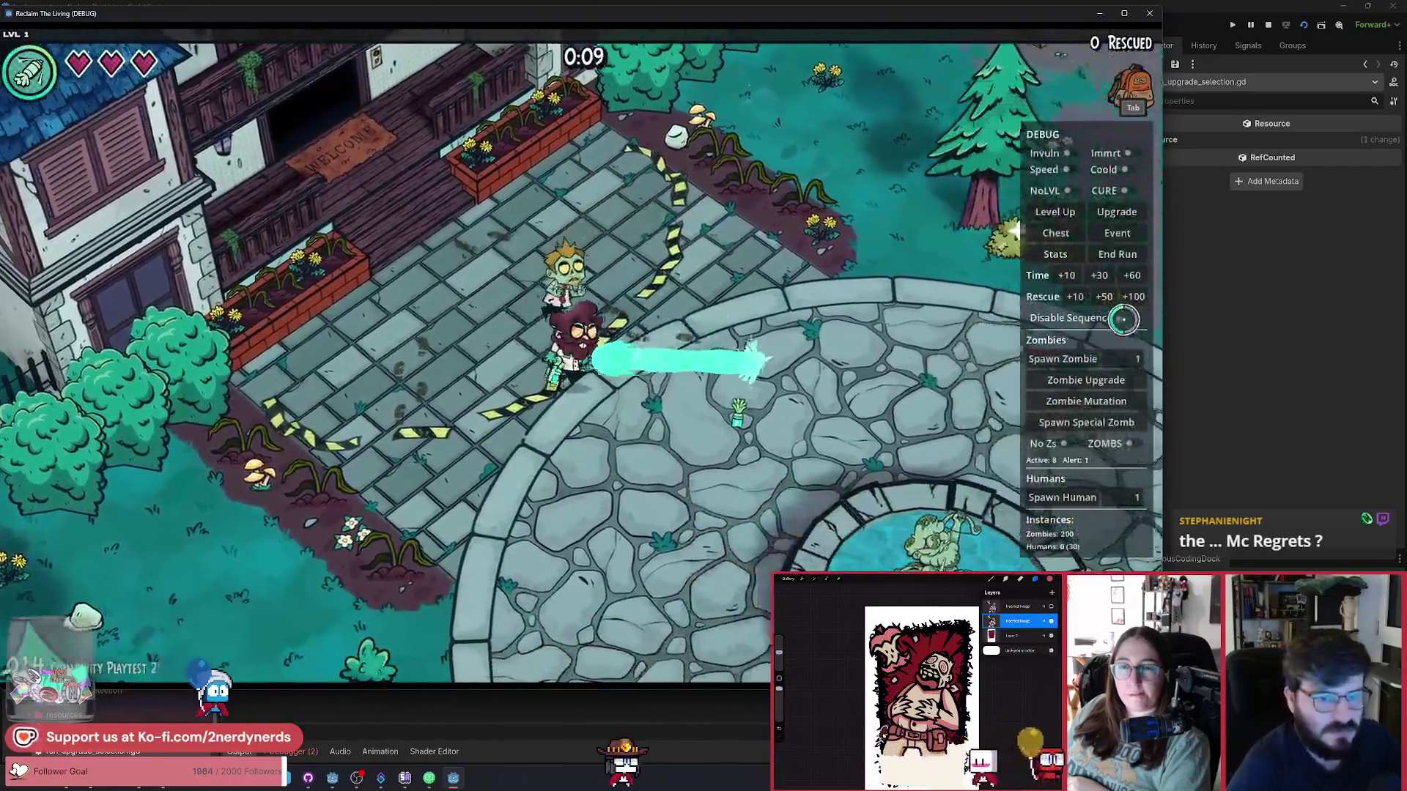
click(1123, 318)
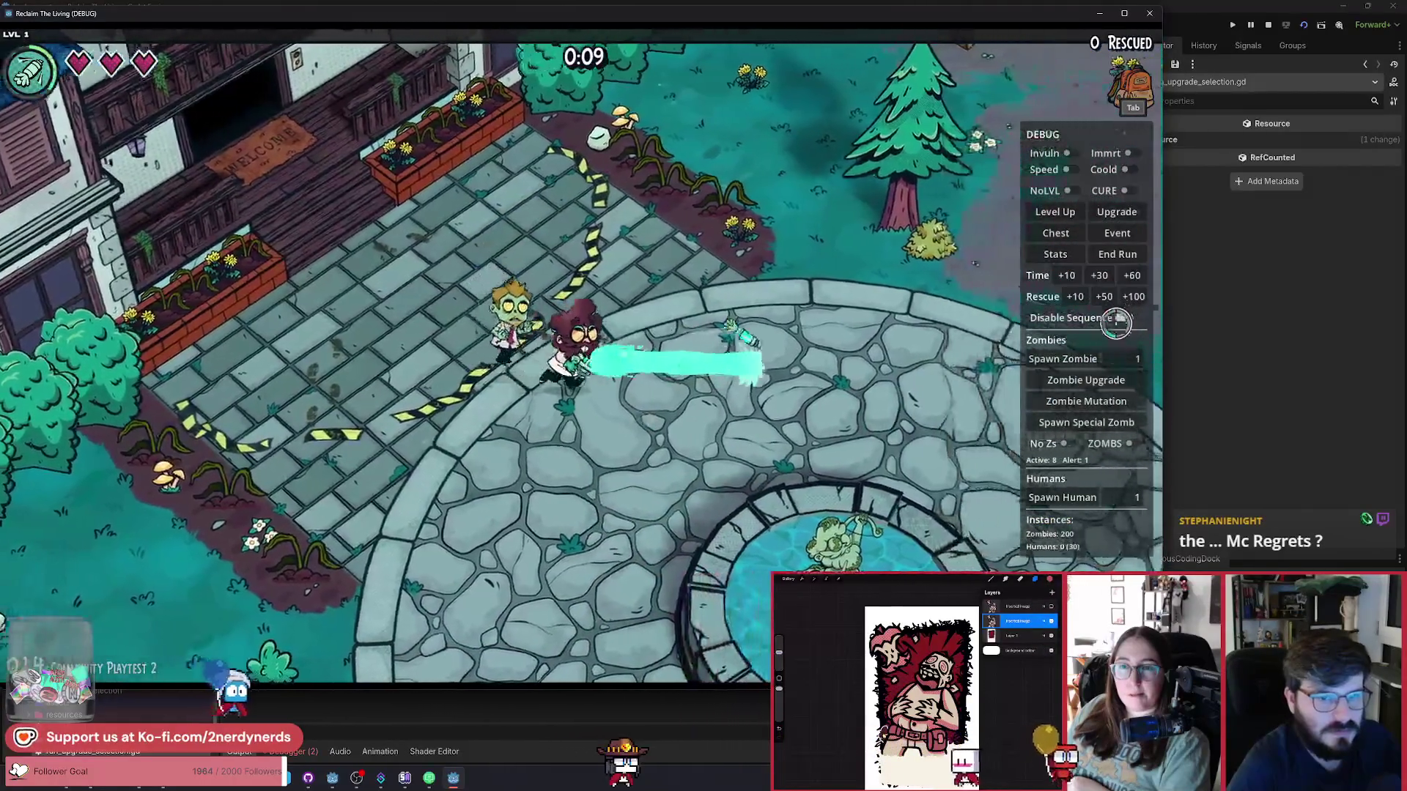
click(1067, 443)
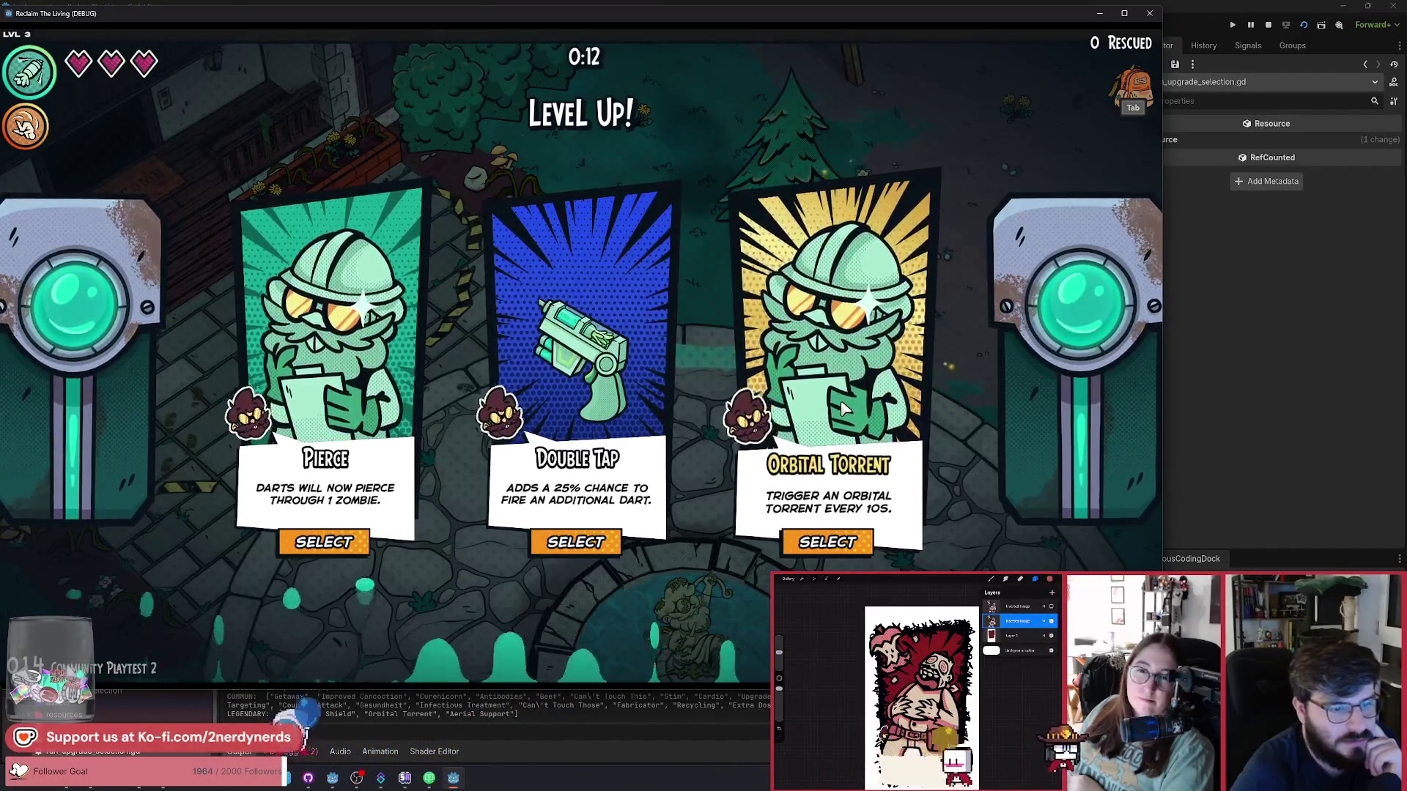
Take Orbital Torrent and Personal Shield, walk right and left to test them, then stop the game.
click(828, 542)
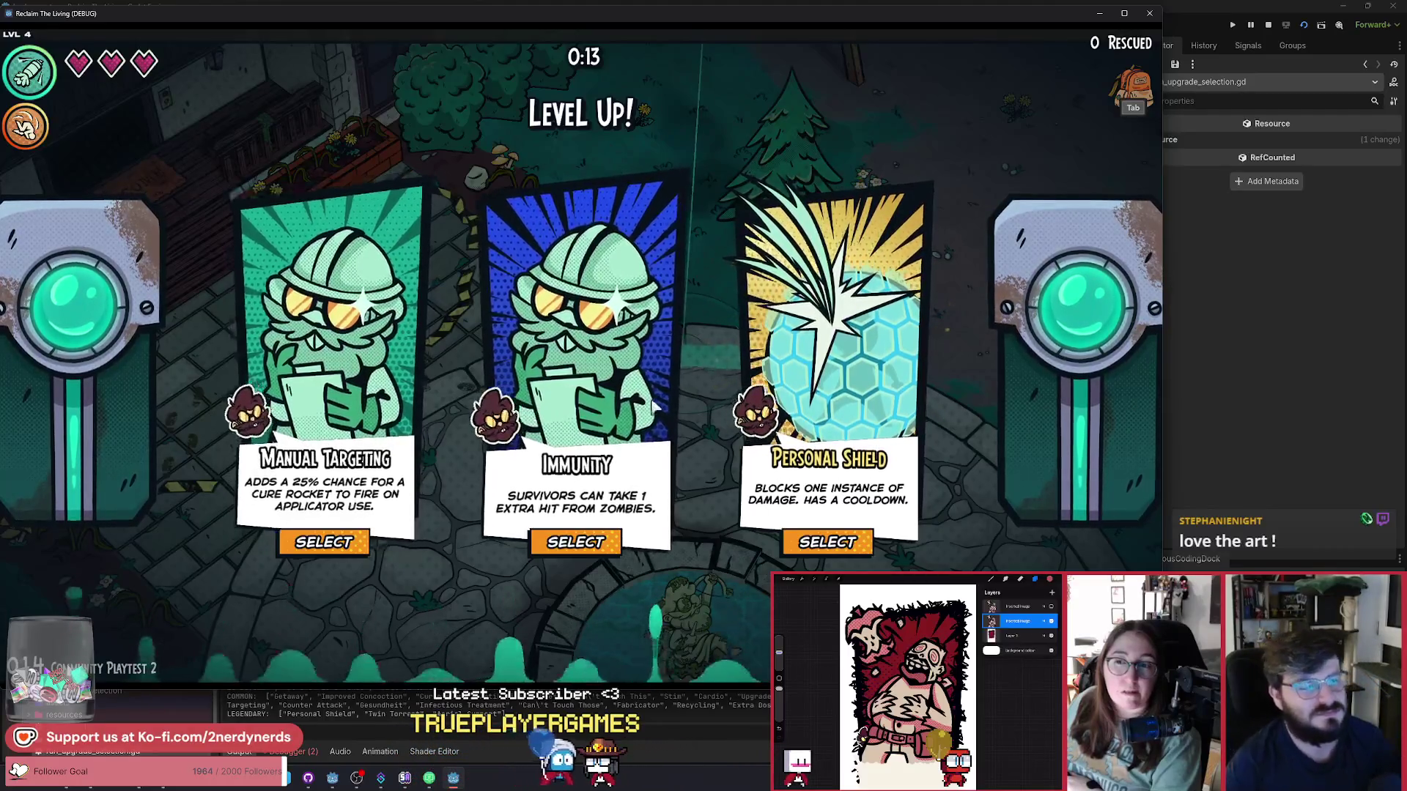
click(827, 543)
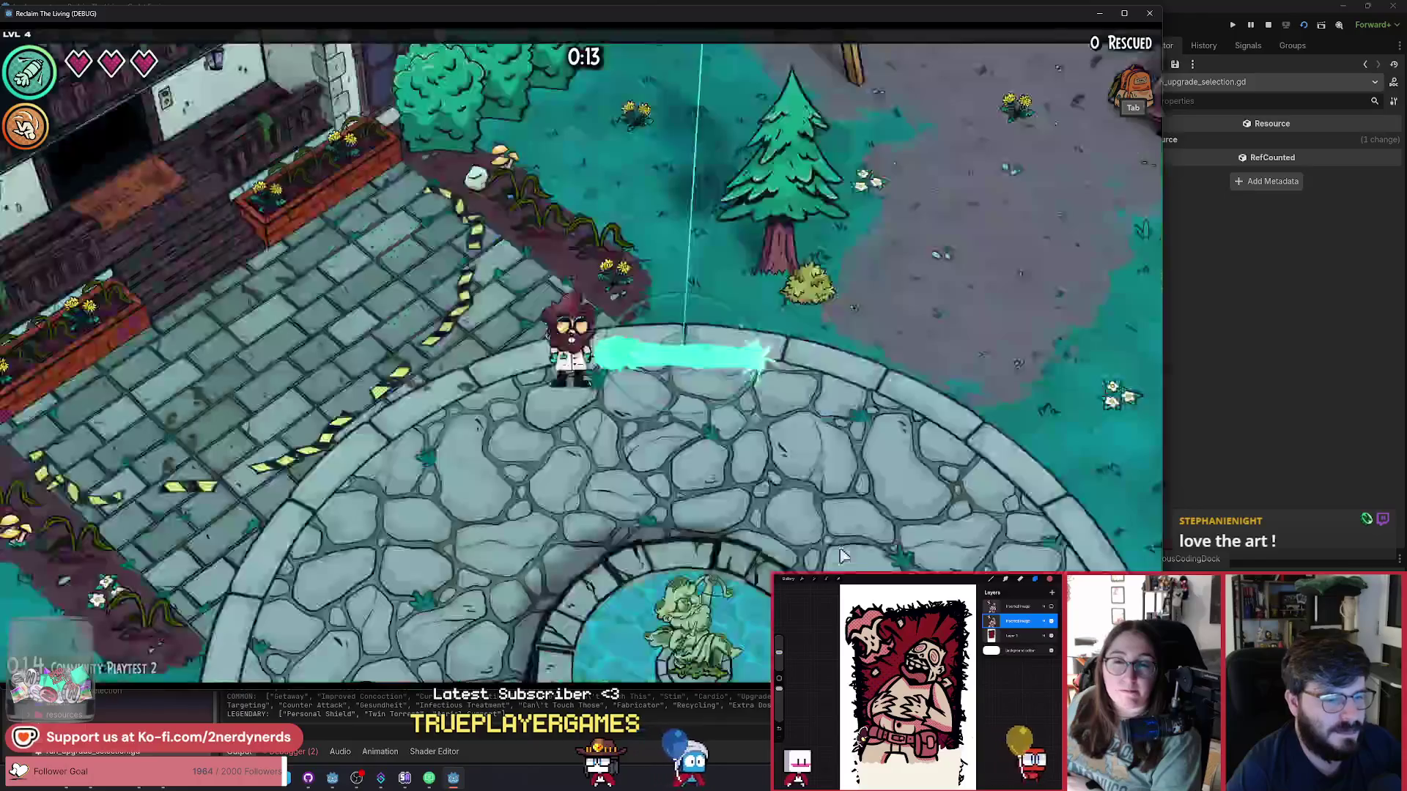
key(d)
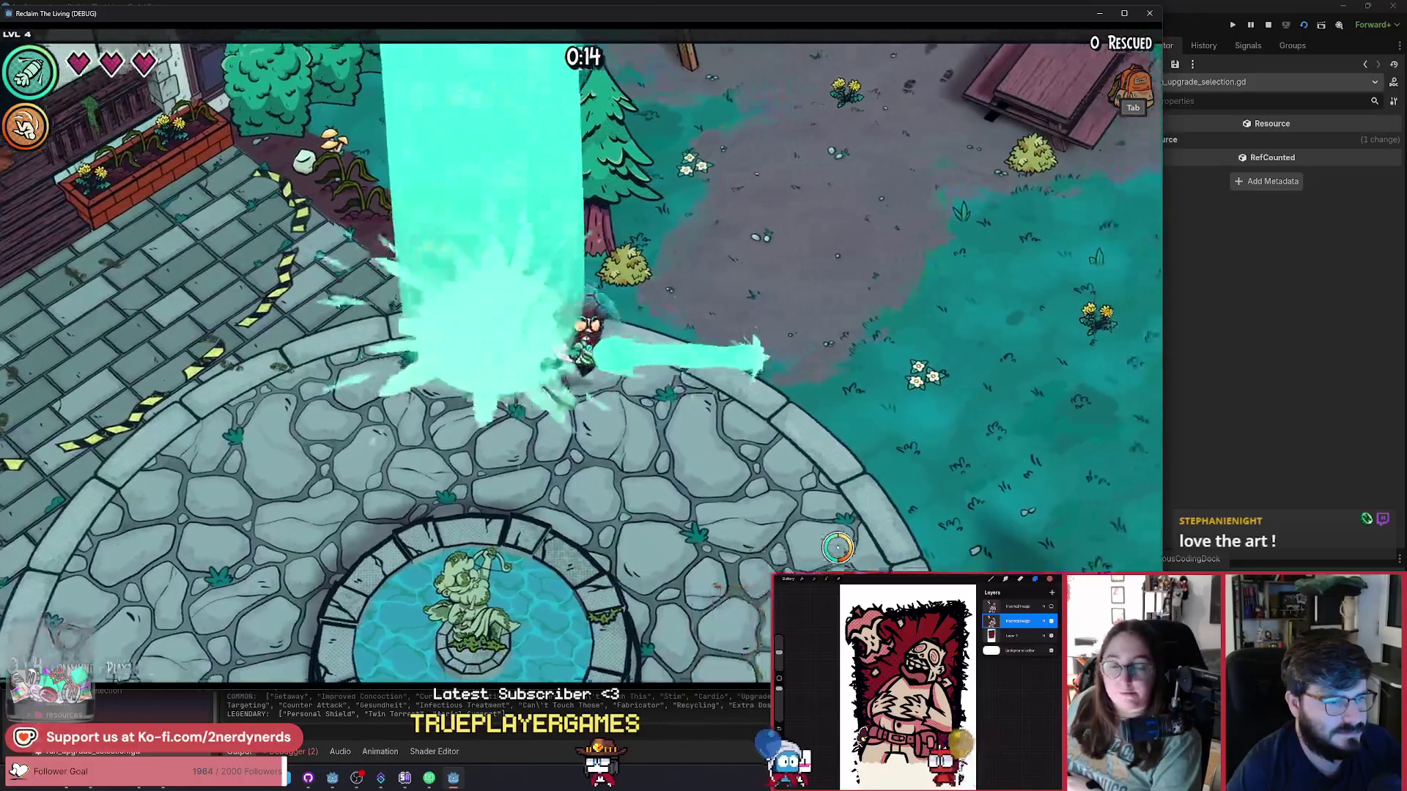
key(d)
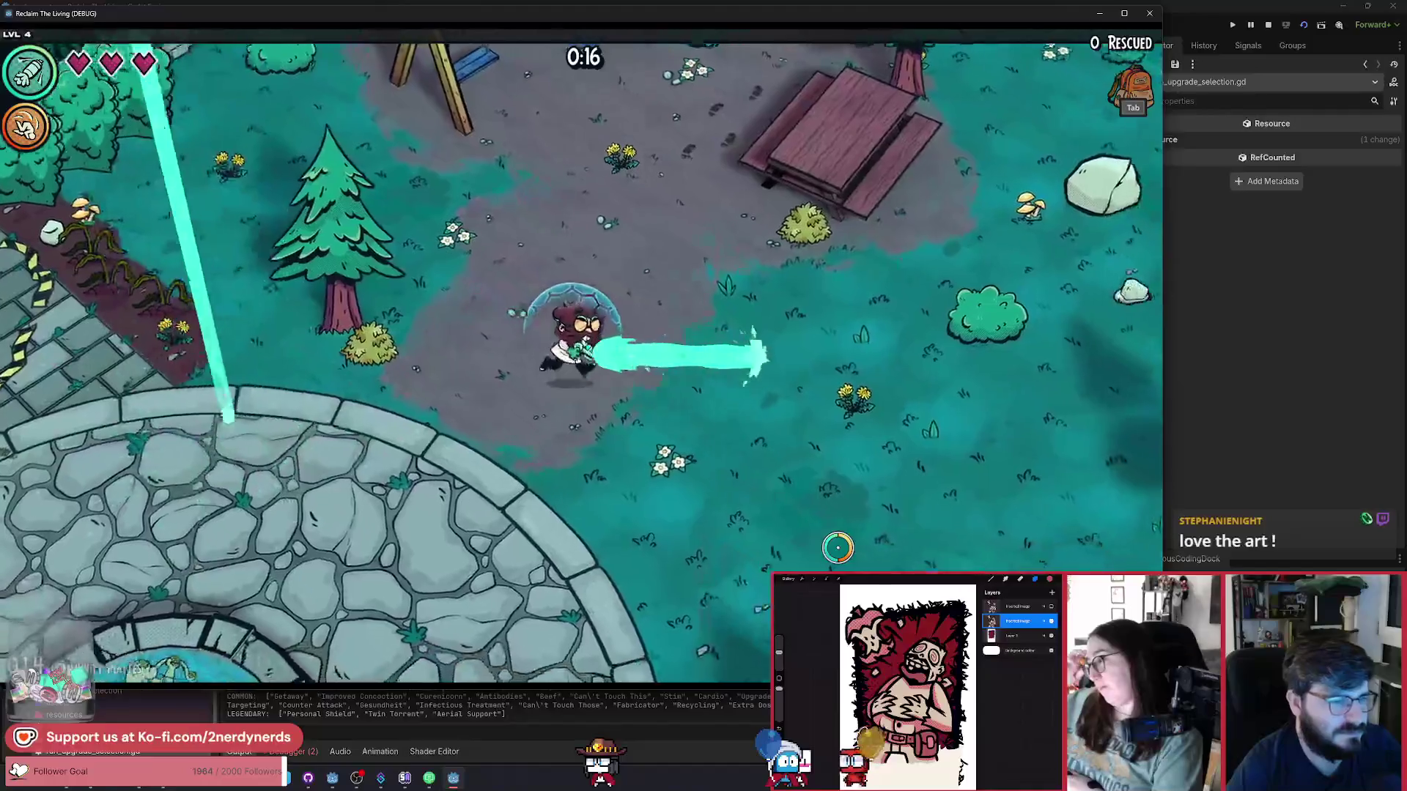
key(a)
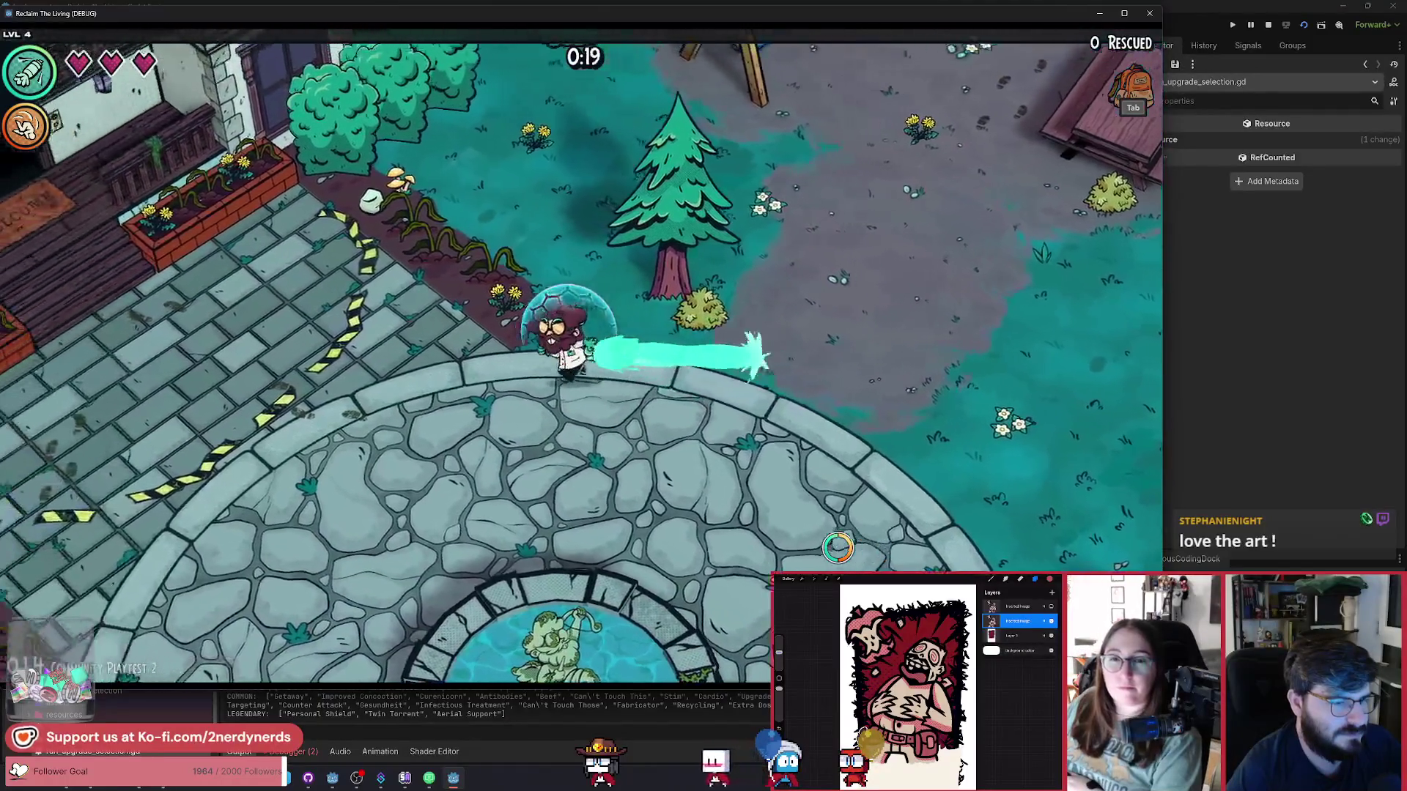
key(a)
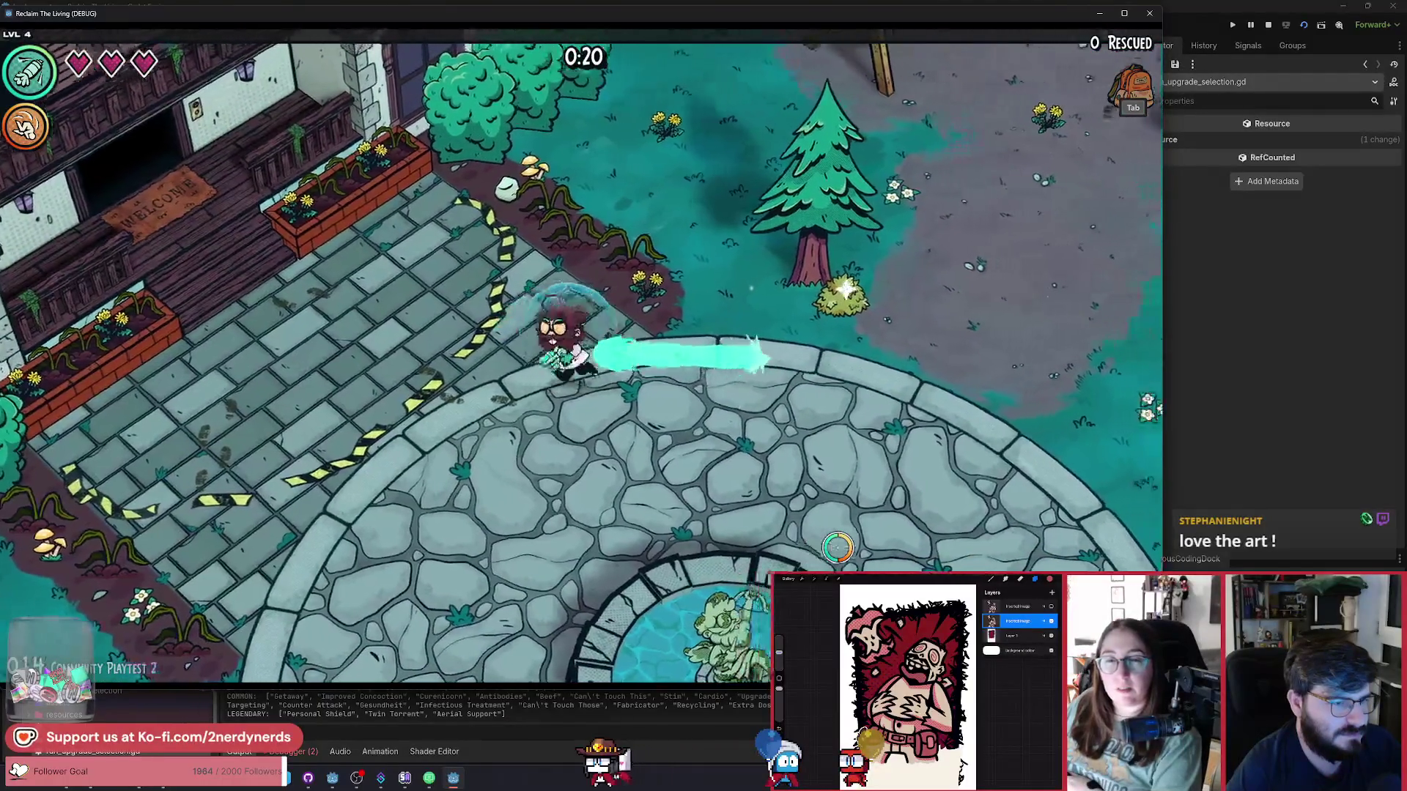
key(d)
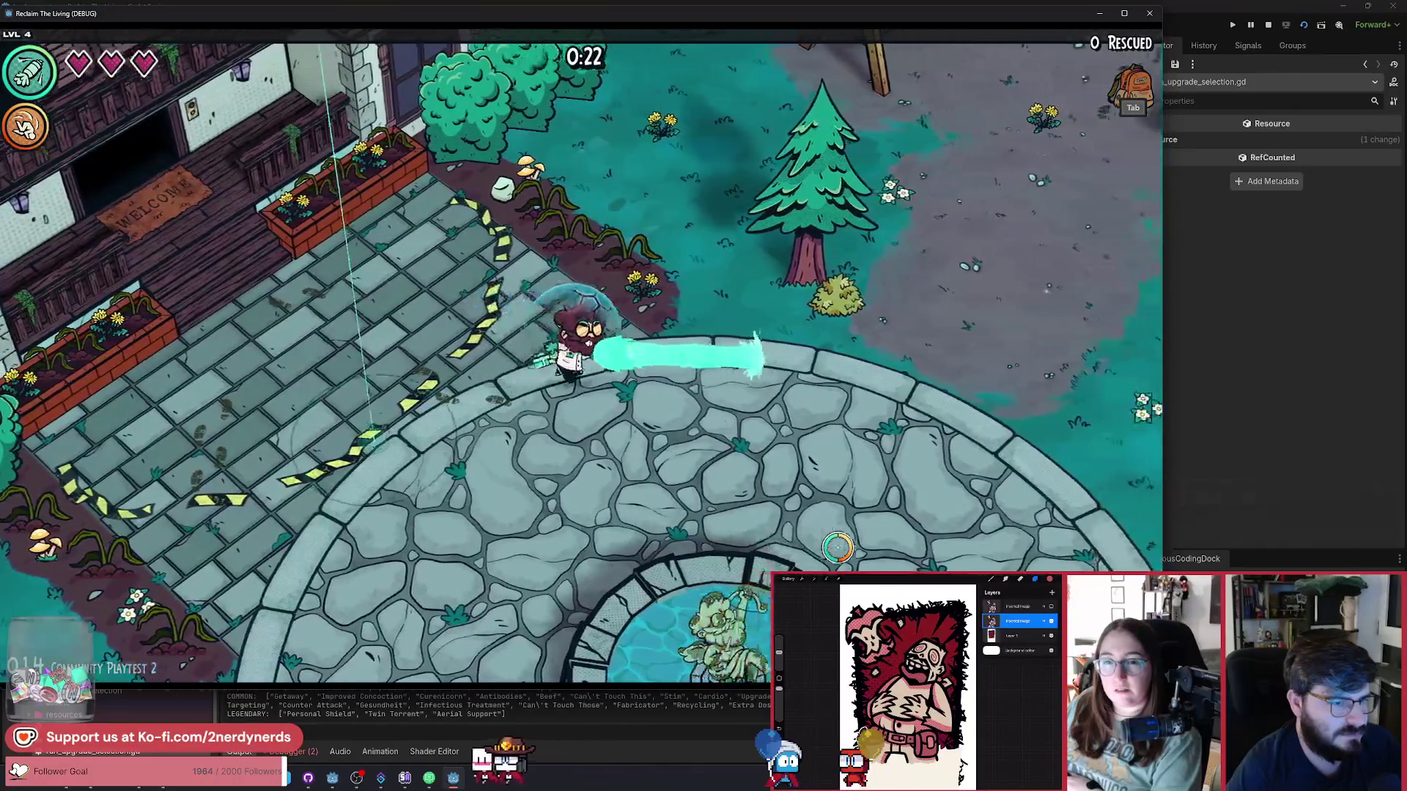
key(d)
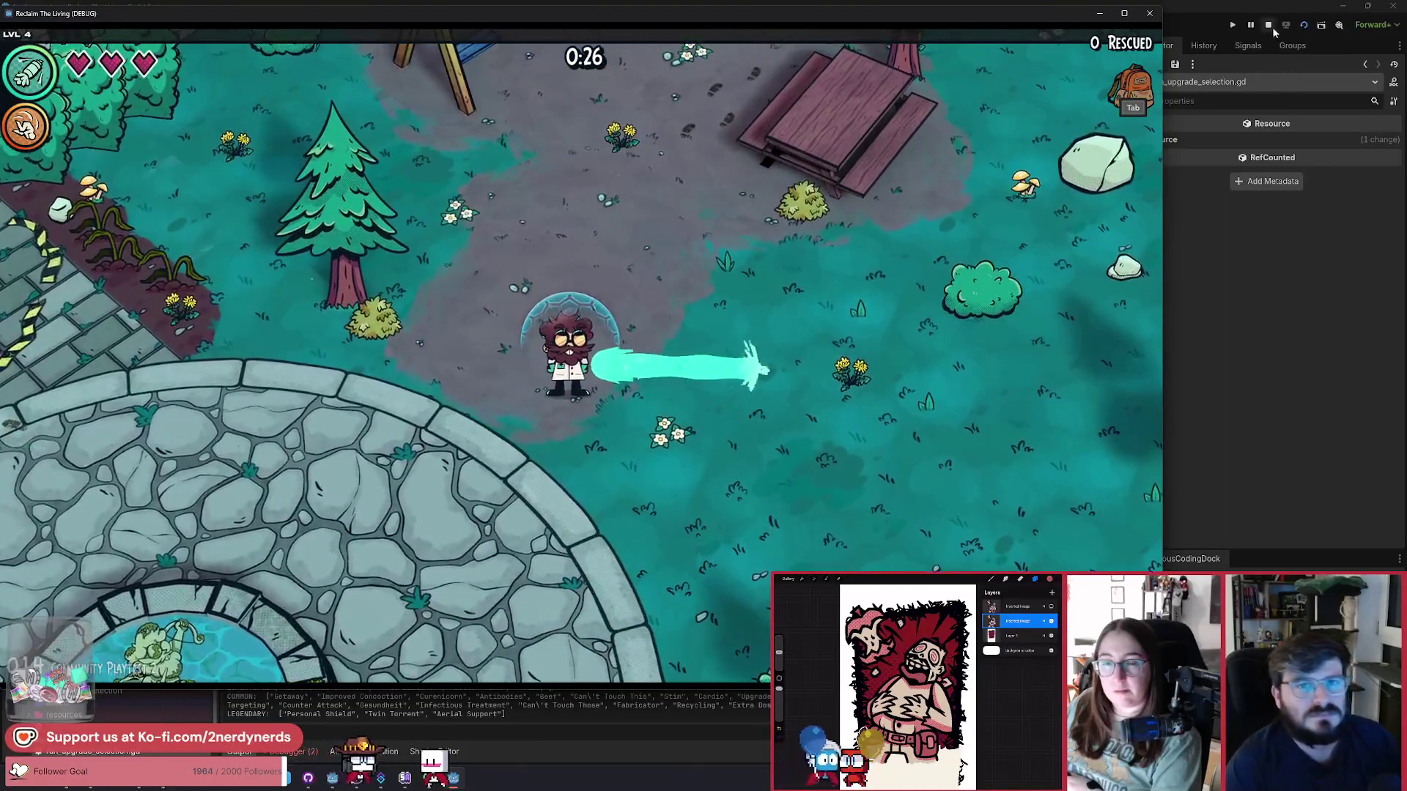
click(1270, 25)
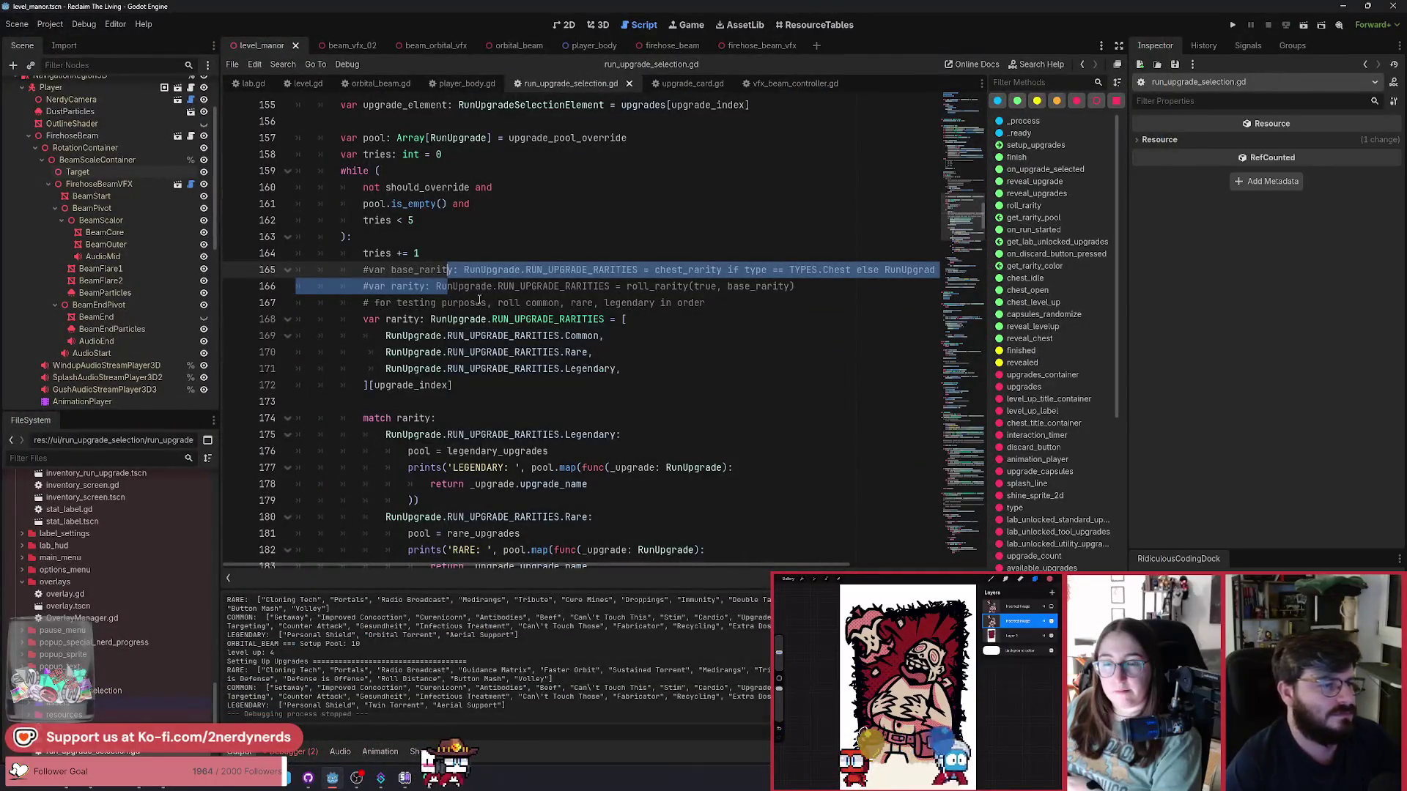
Comment out the leftover test rarity block on lines 168–172 and save the script.
drag(481, 277, 480, 272)
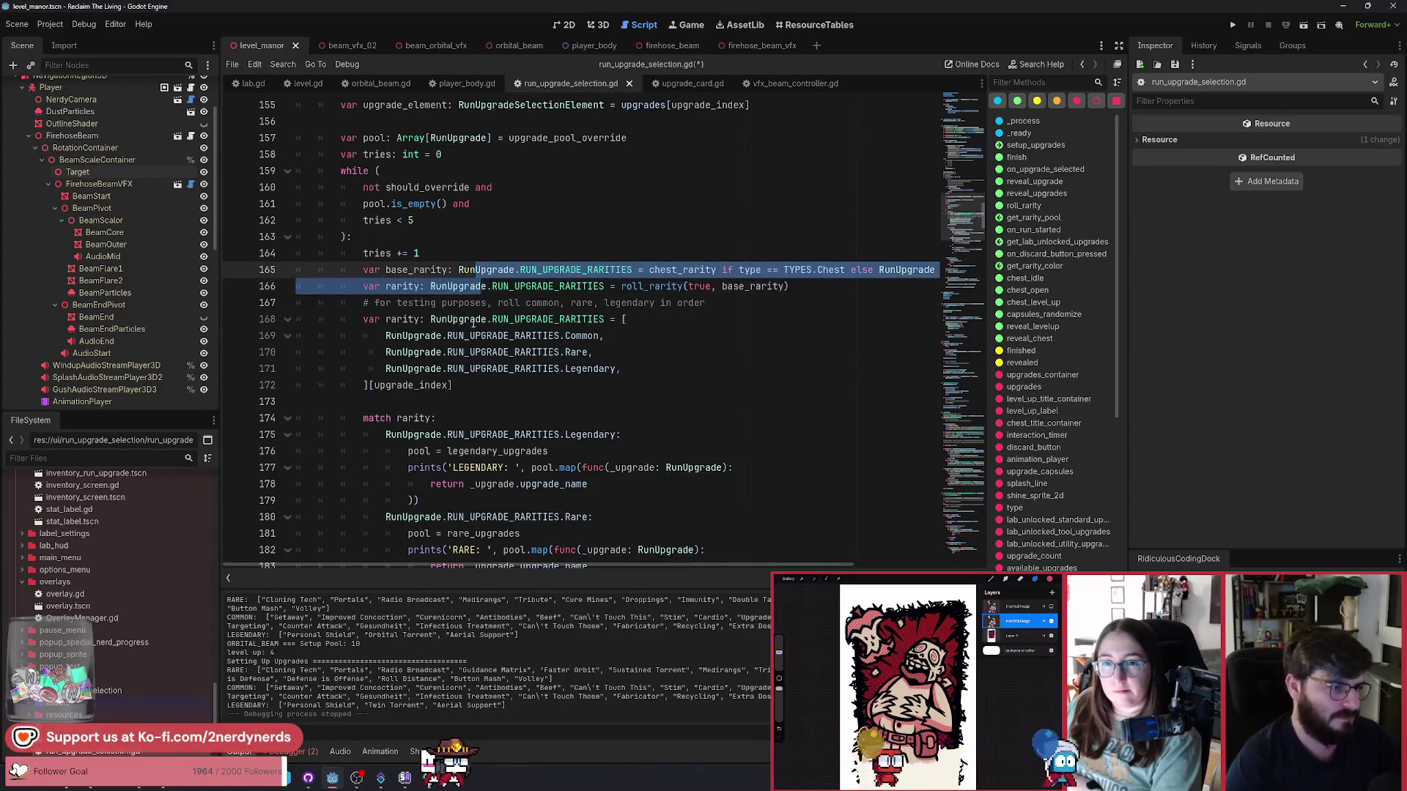
drag(473, 323, 442, 389)
key(ctrl+k)
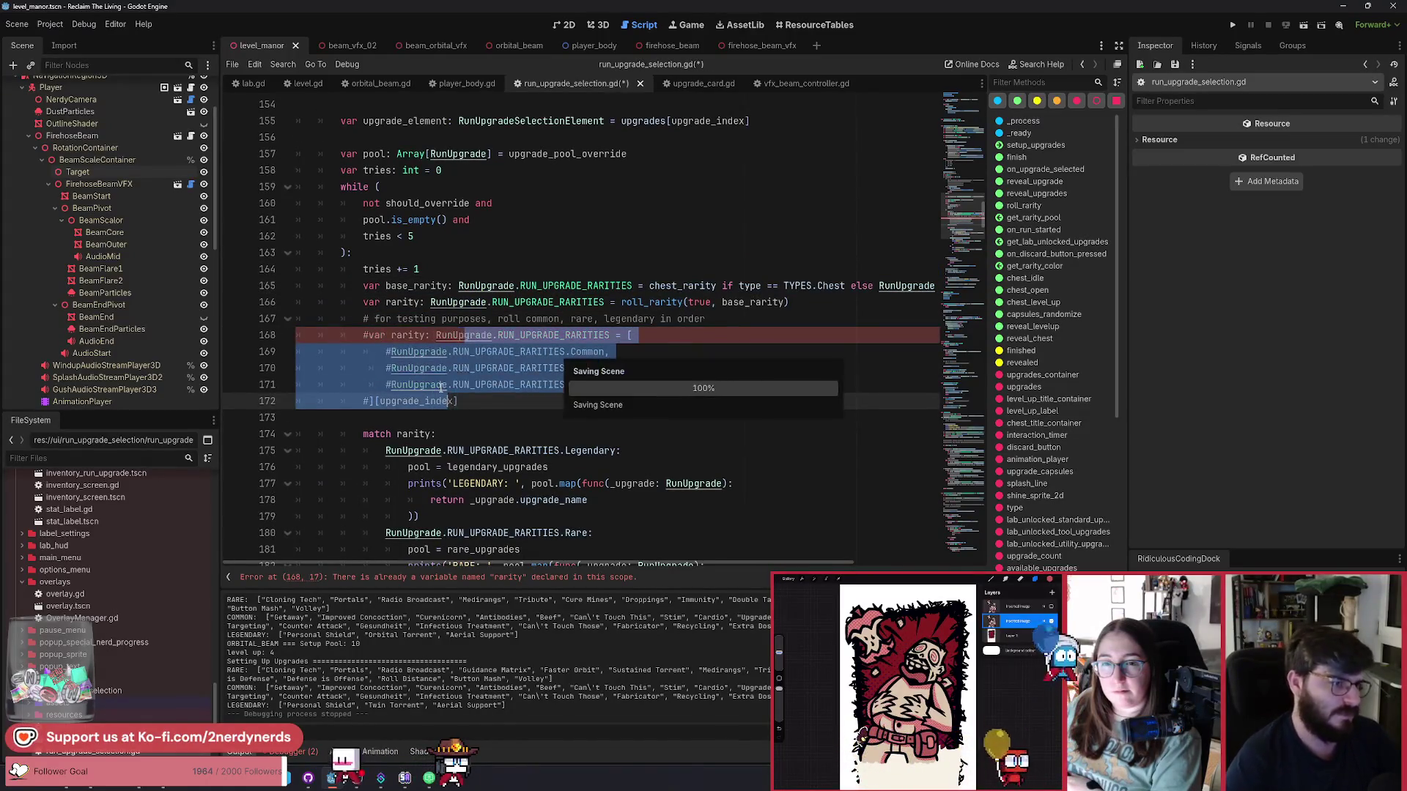
key(ctrl+s)
Close the run_upgrade_selection.gd and player_body.gd scripts and switch to the player_body scene.
click(630, 83)
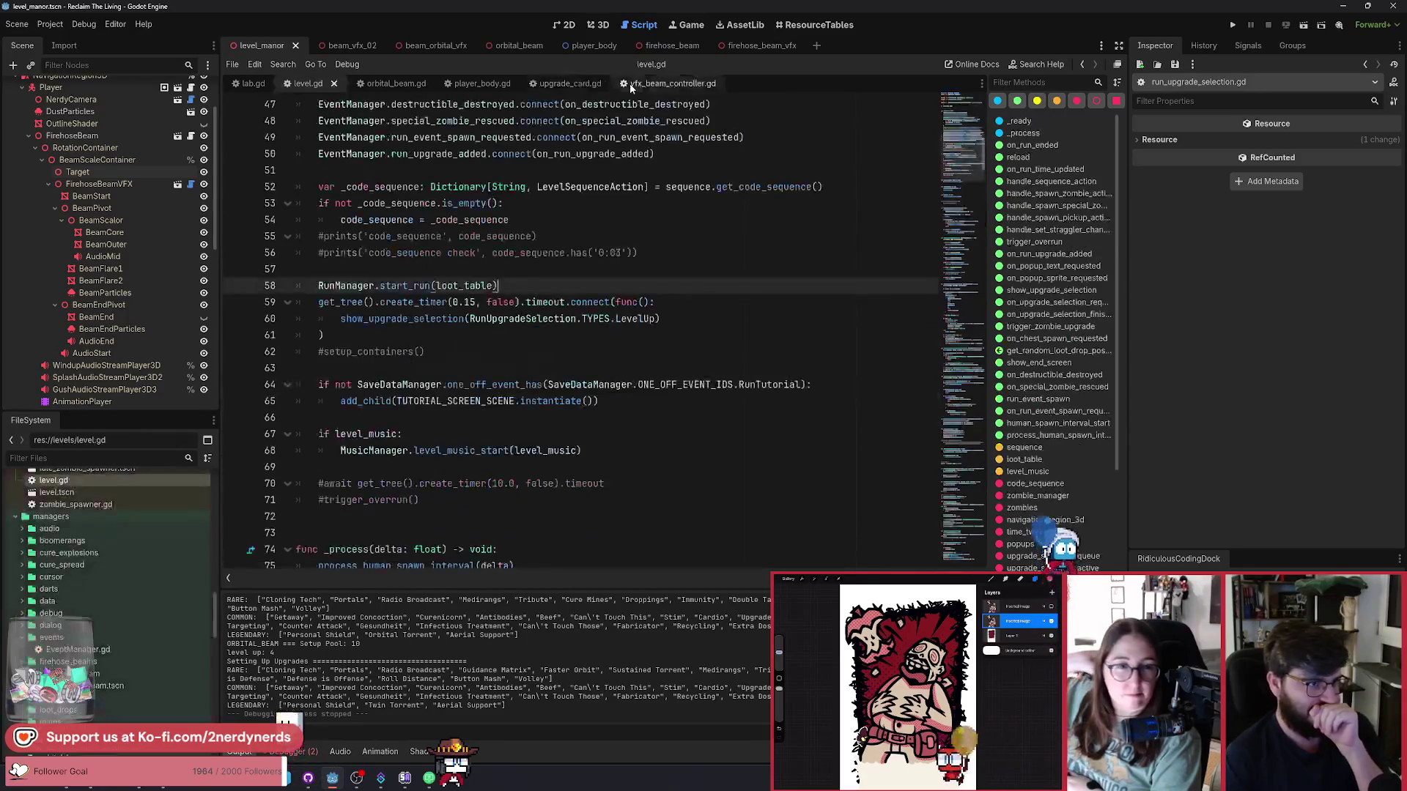
click(483, 83)
click(506, 84)
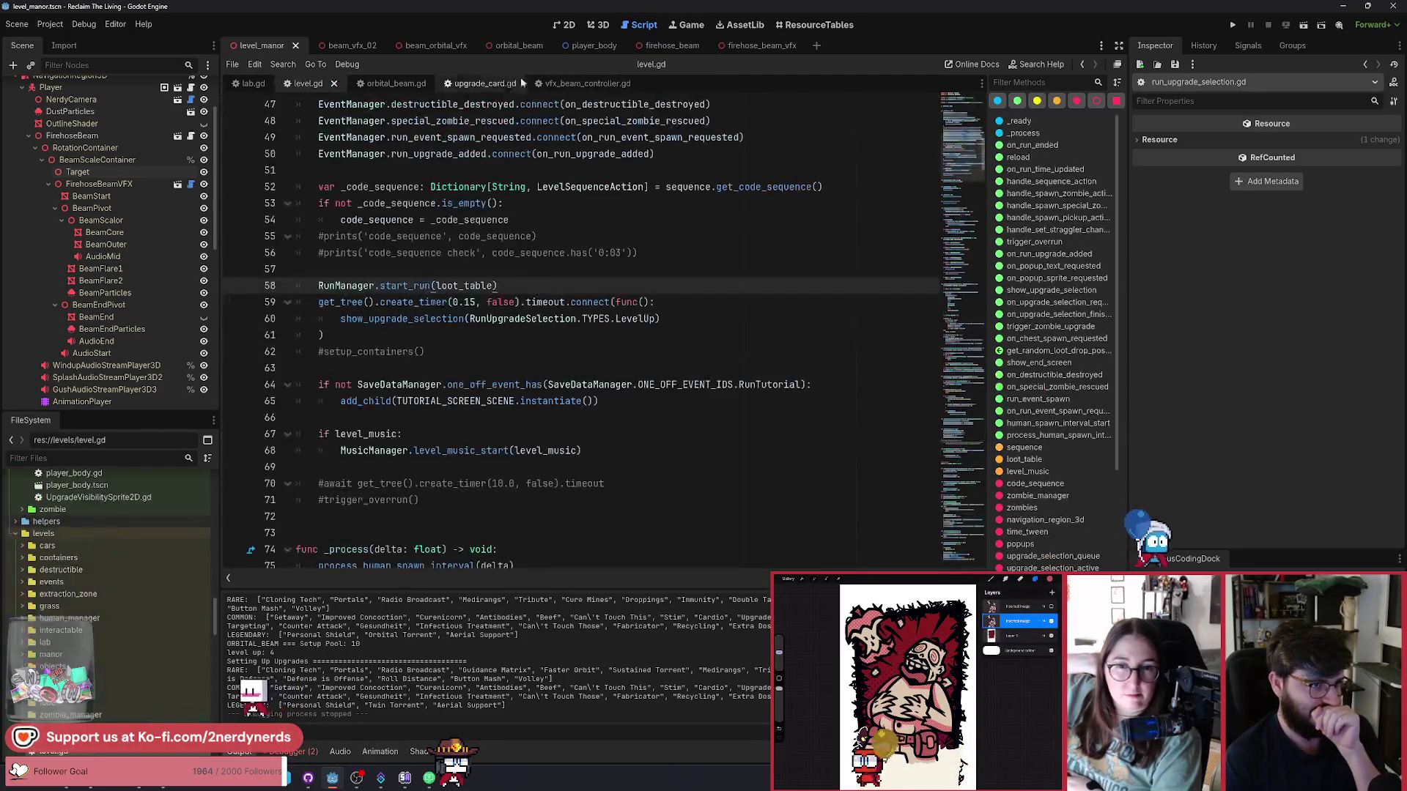
click(614, 47)
Close the player_body scene and its script, returning to the firehose_beam scene.
middle_click(614, 47)
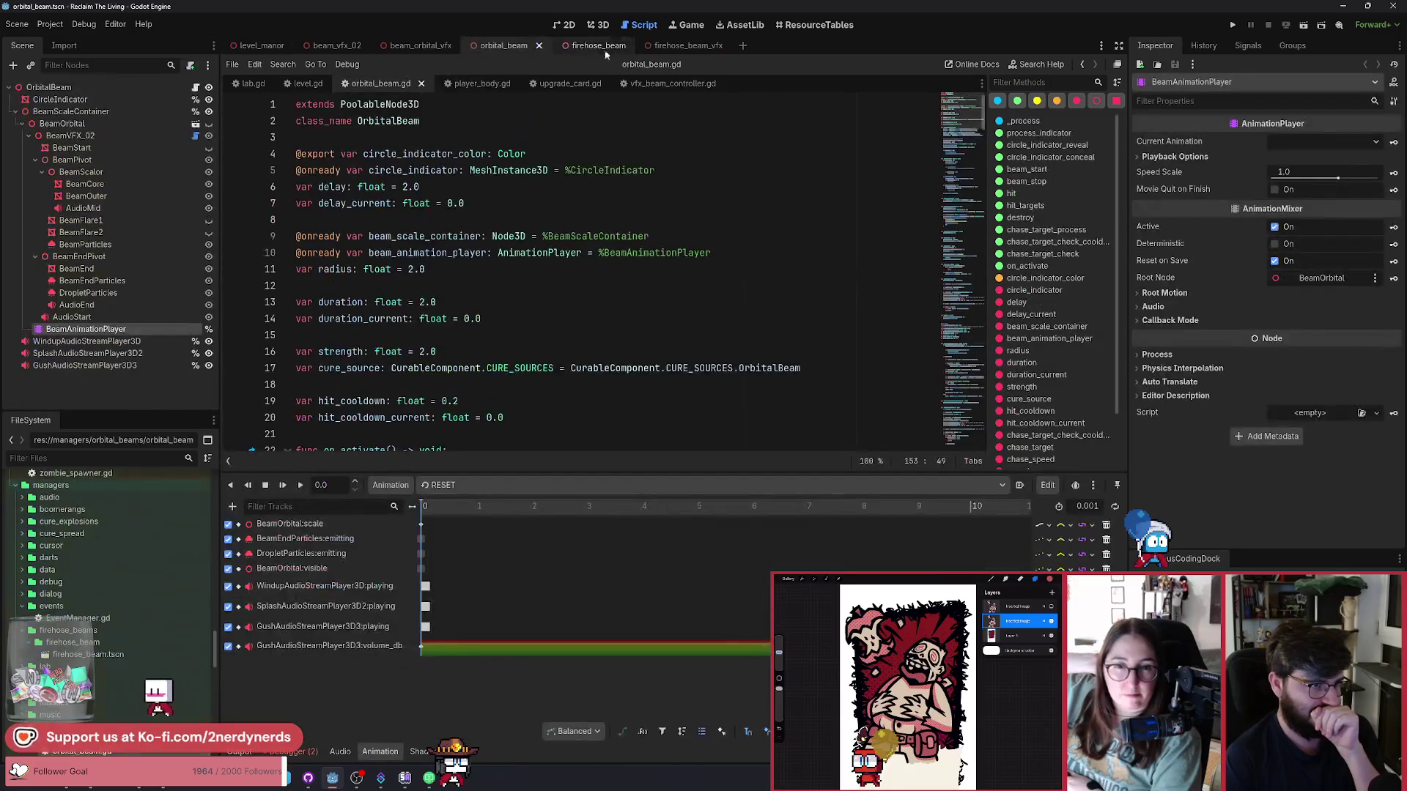
click(507, 84)
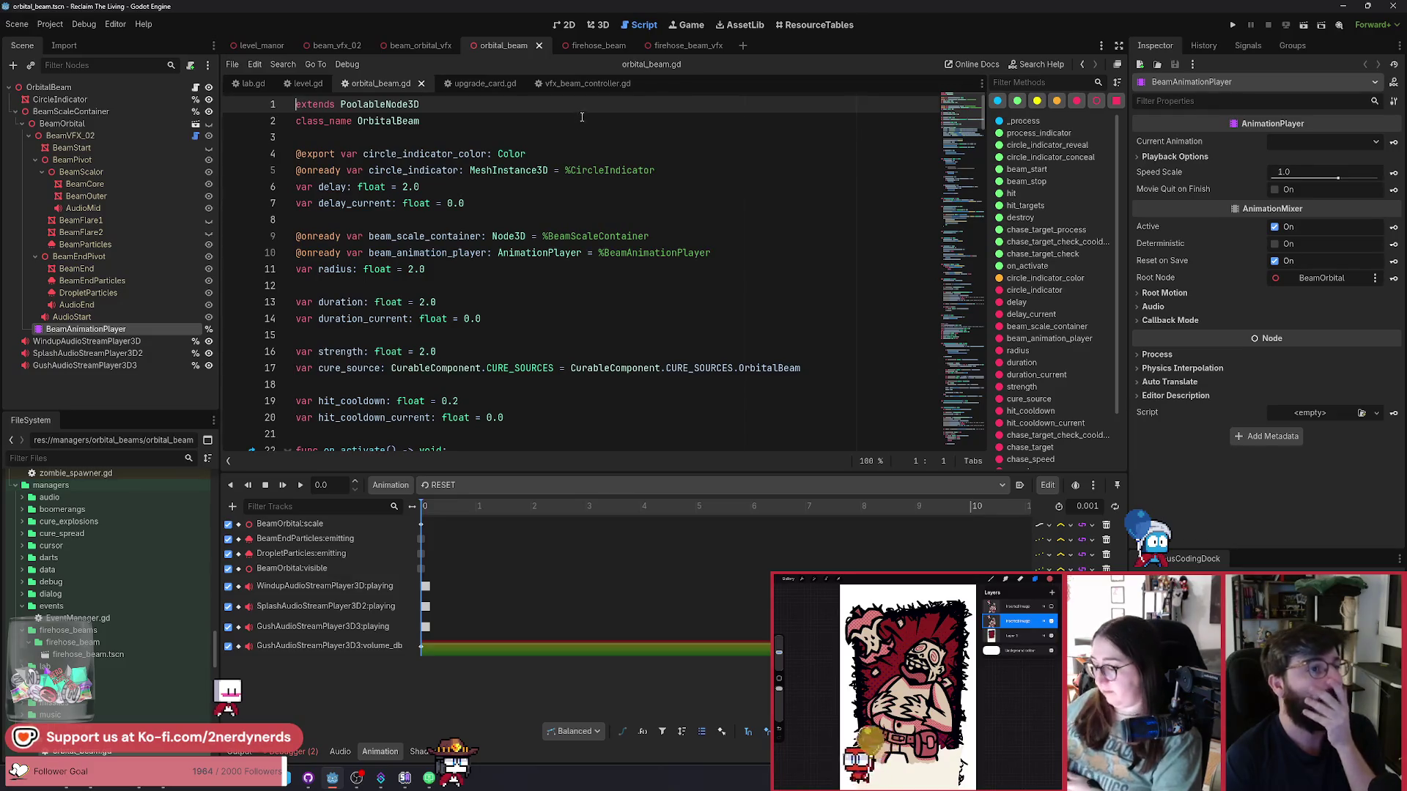
click(603, 47)
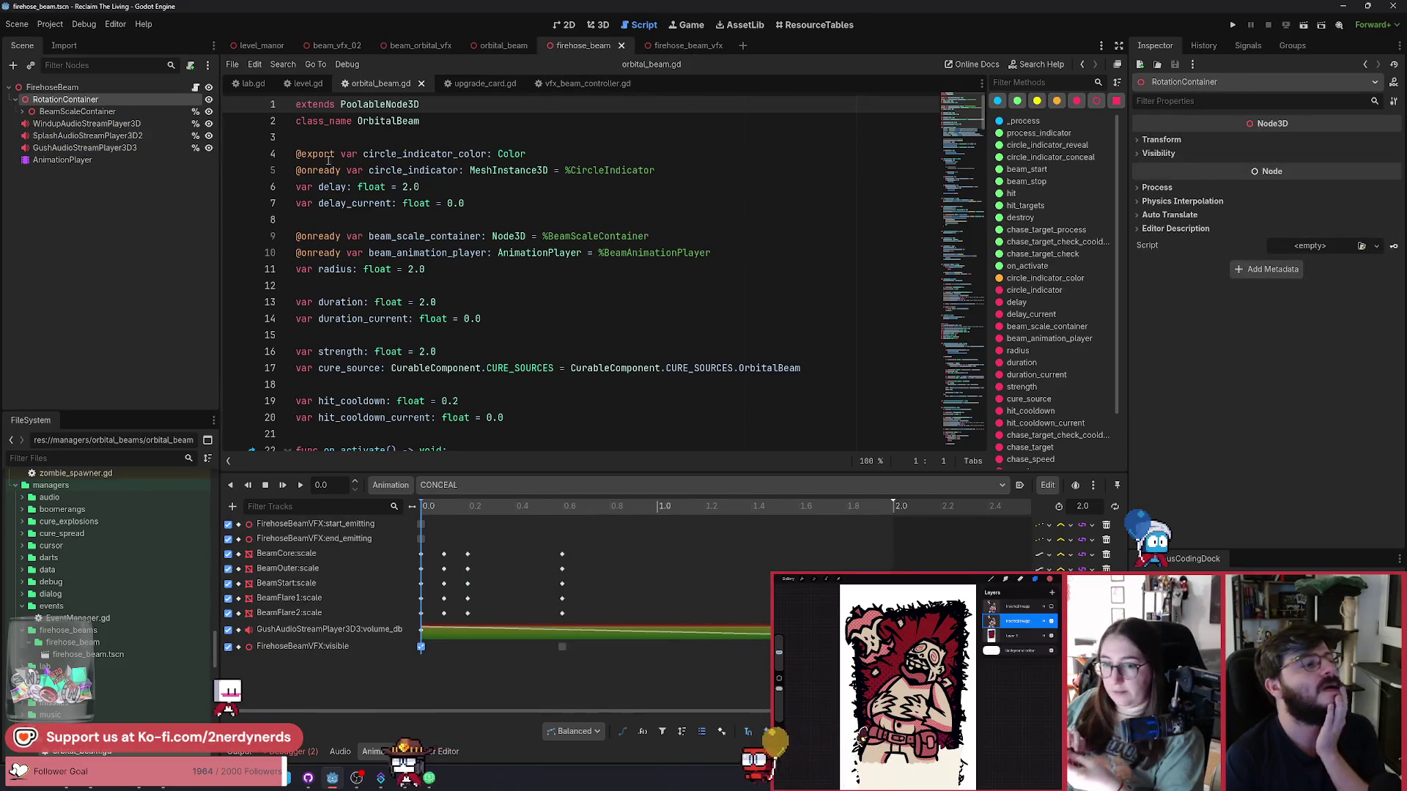
Open FirehoseBeam's attached script and bring up the file options for orbital_beam.gd.
click(195, 88)
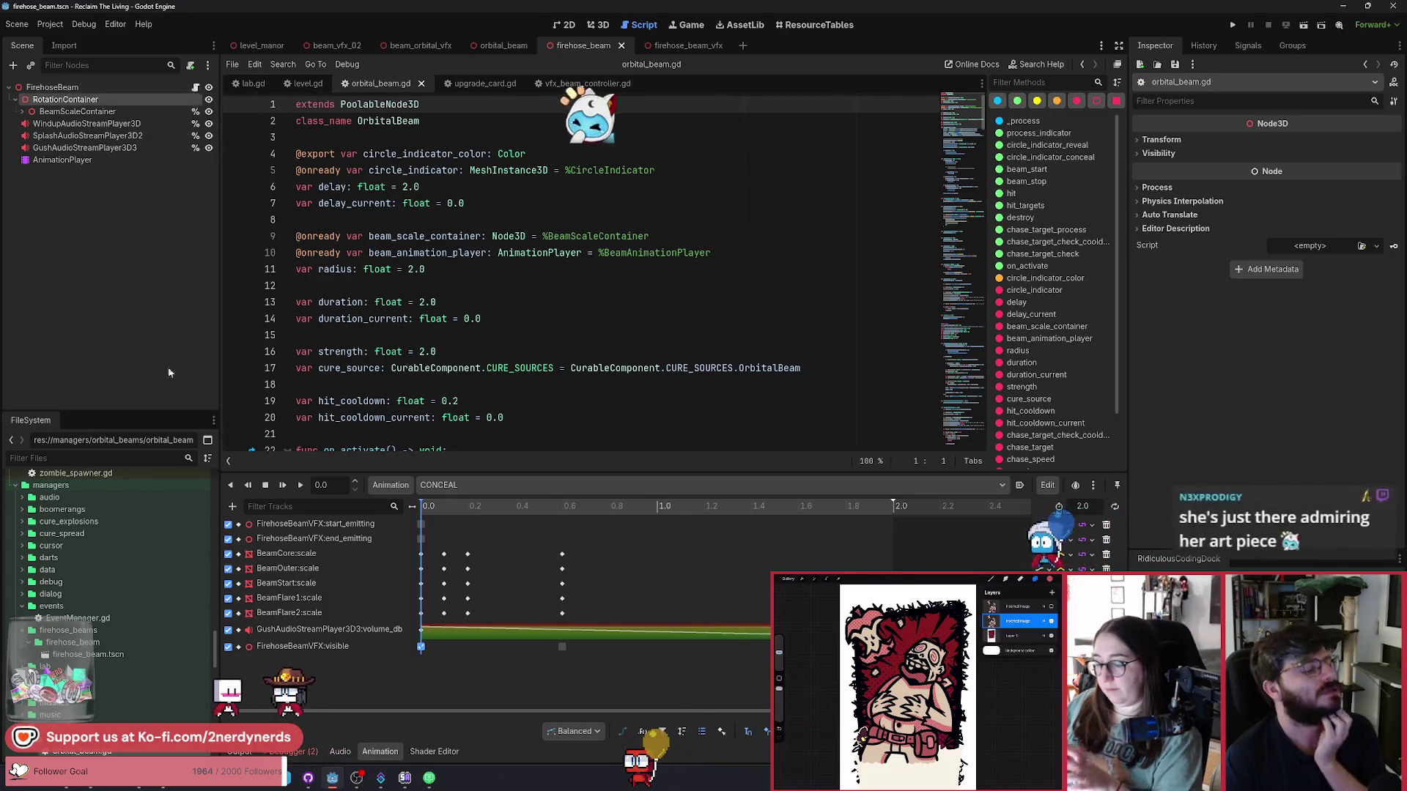
scroll(133, 650, down, 3)
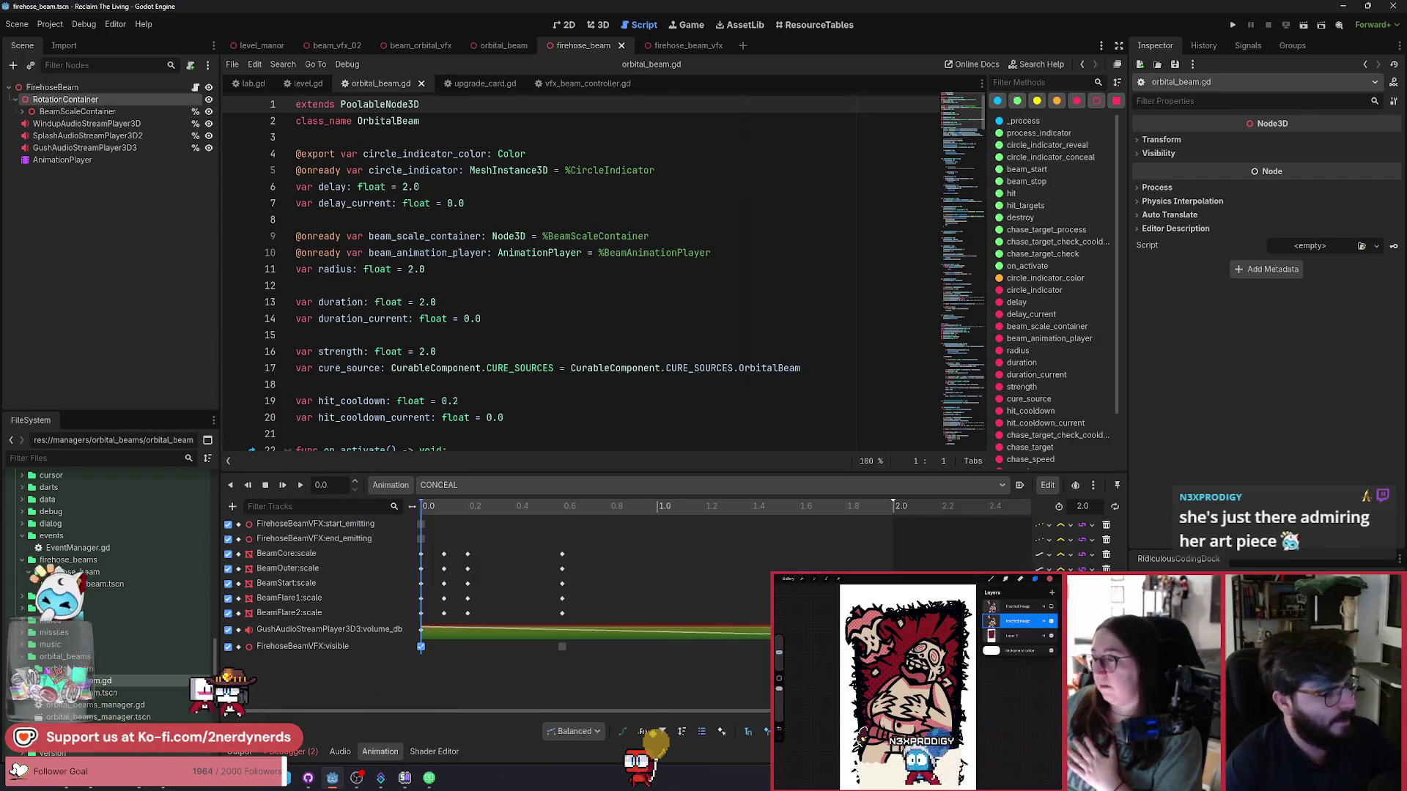
right_click(82, 681)
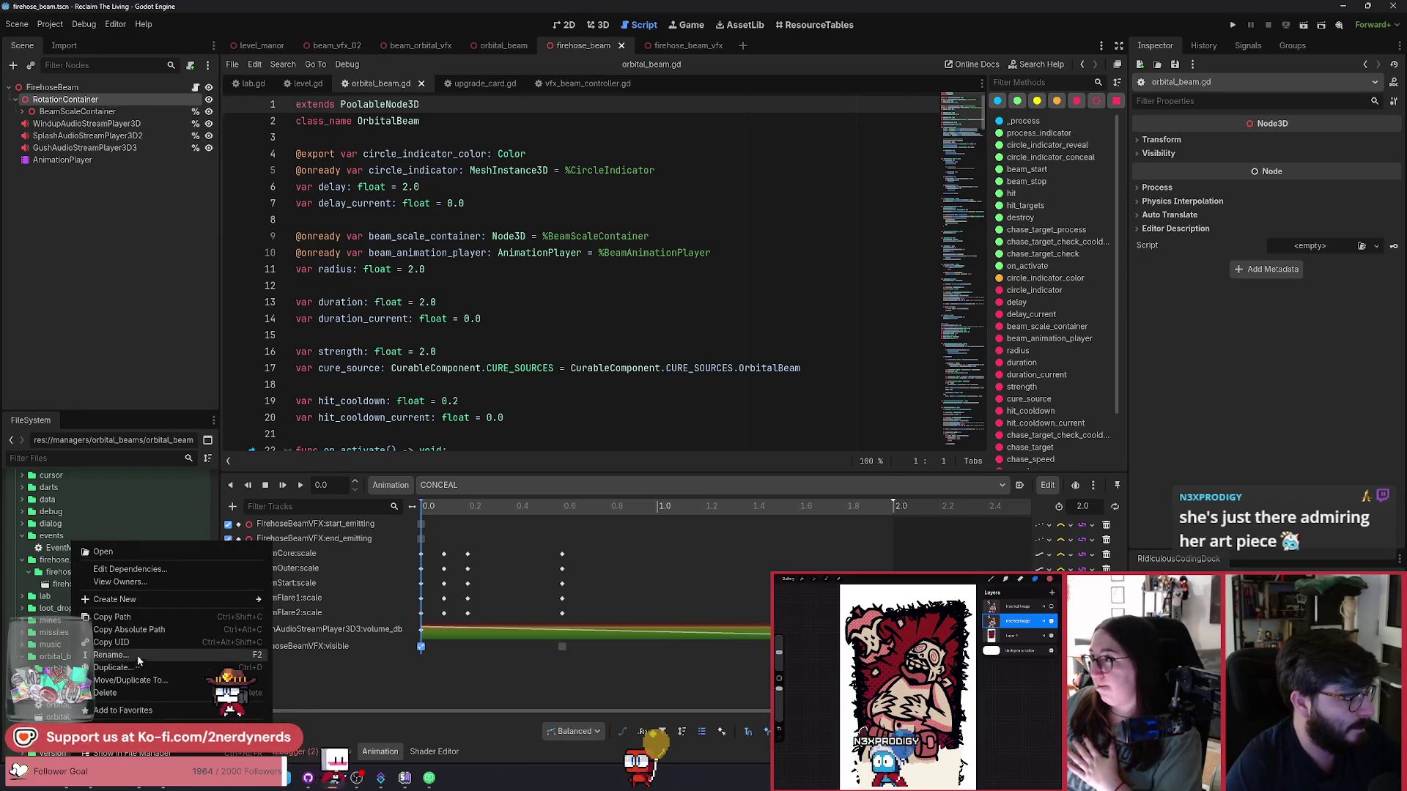
Copy orbital_beam.gd into the firehose_beam folder and rename the copy firehose_beam.gd.
click(157, 681)
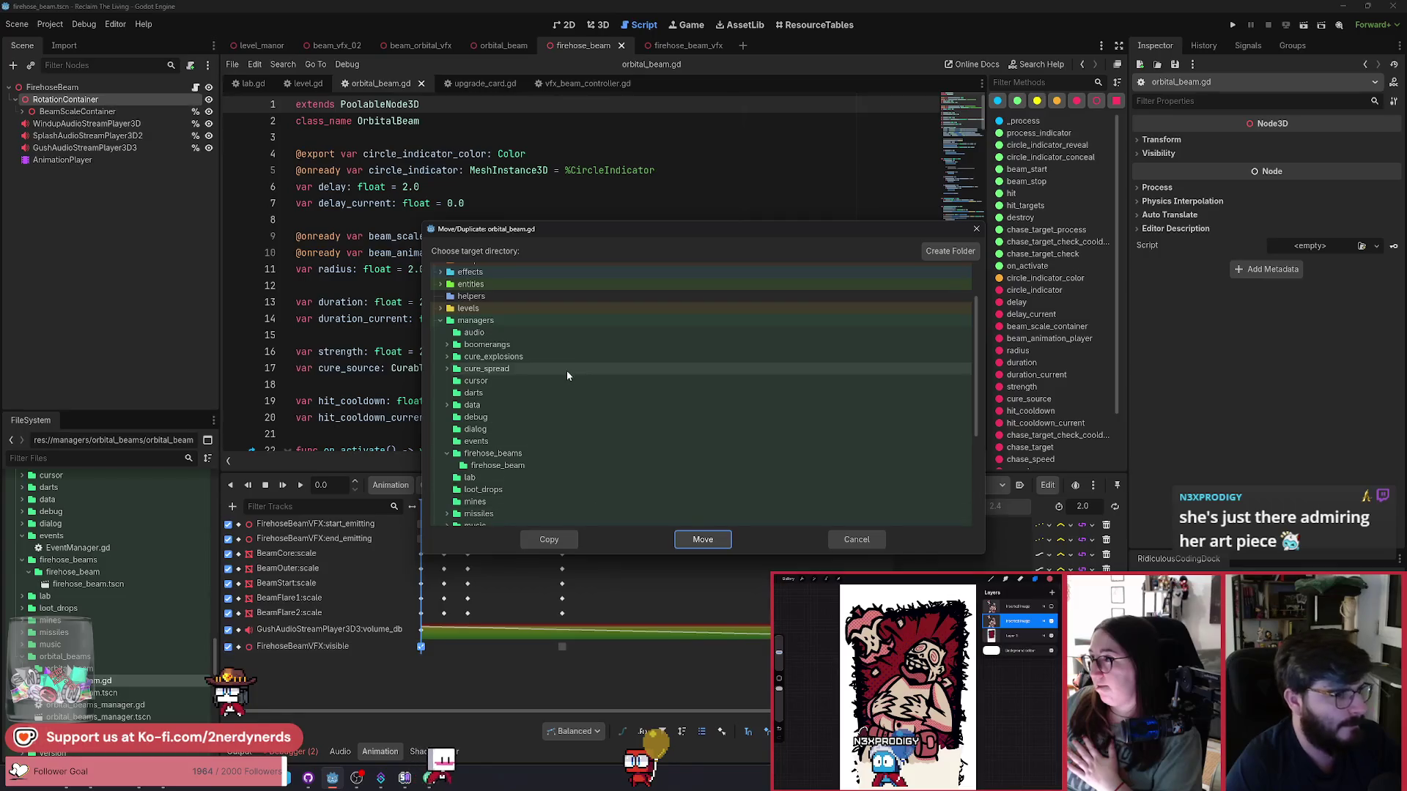
click(504, 468)
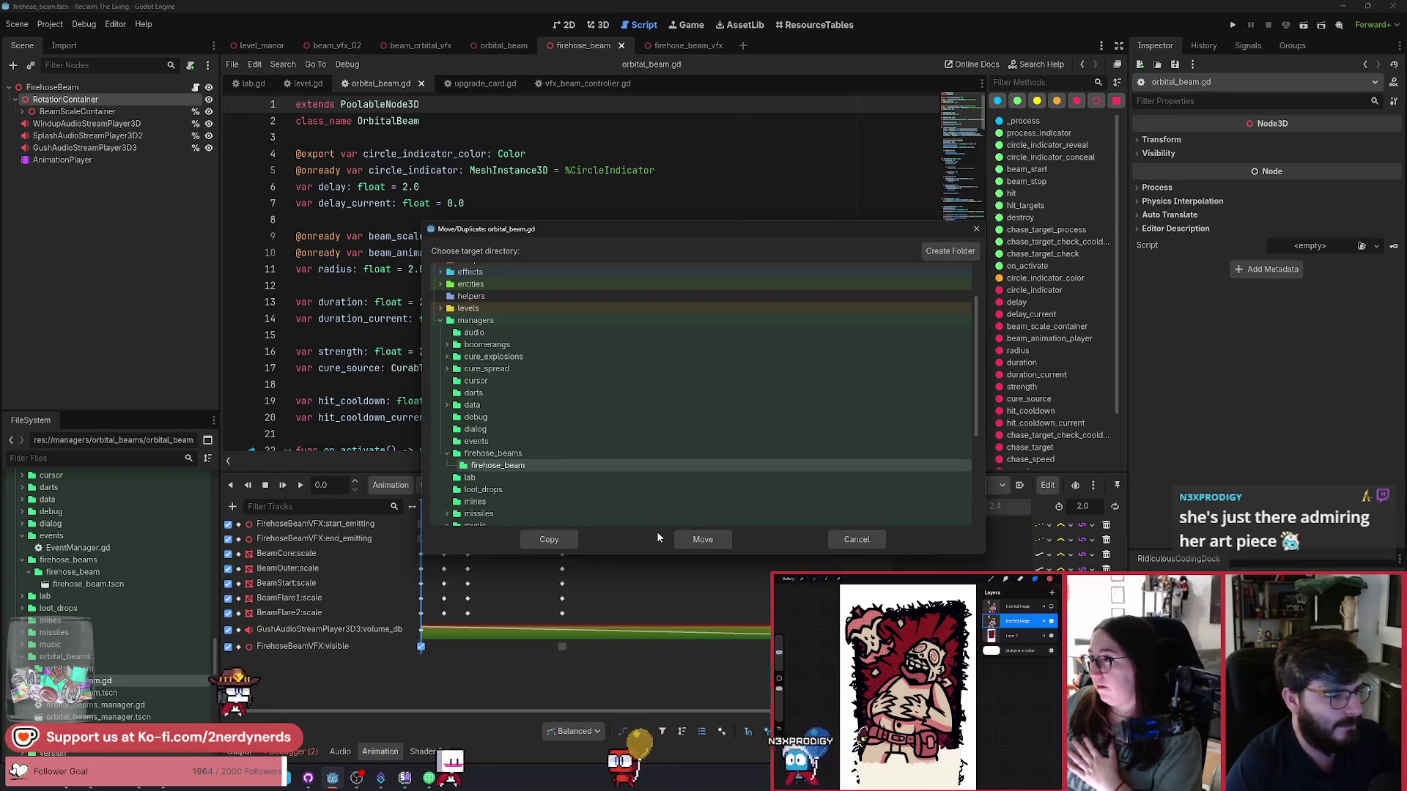
click(554, 541)
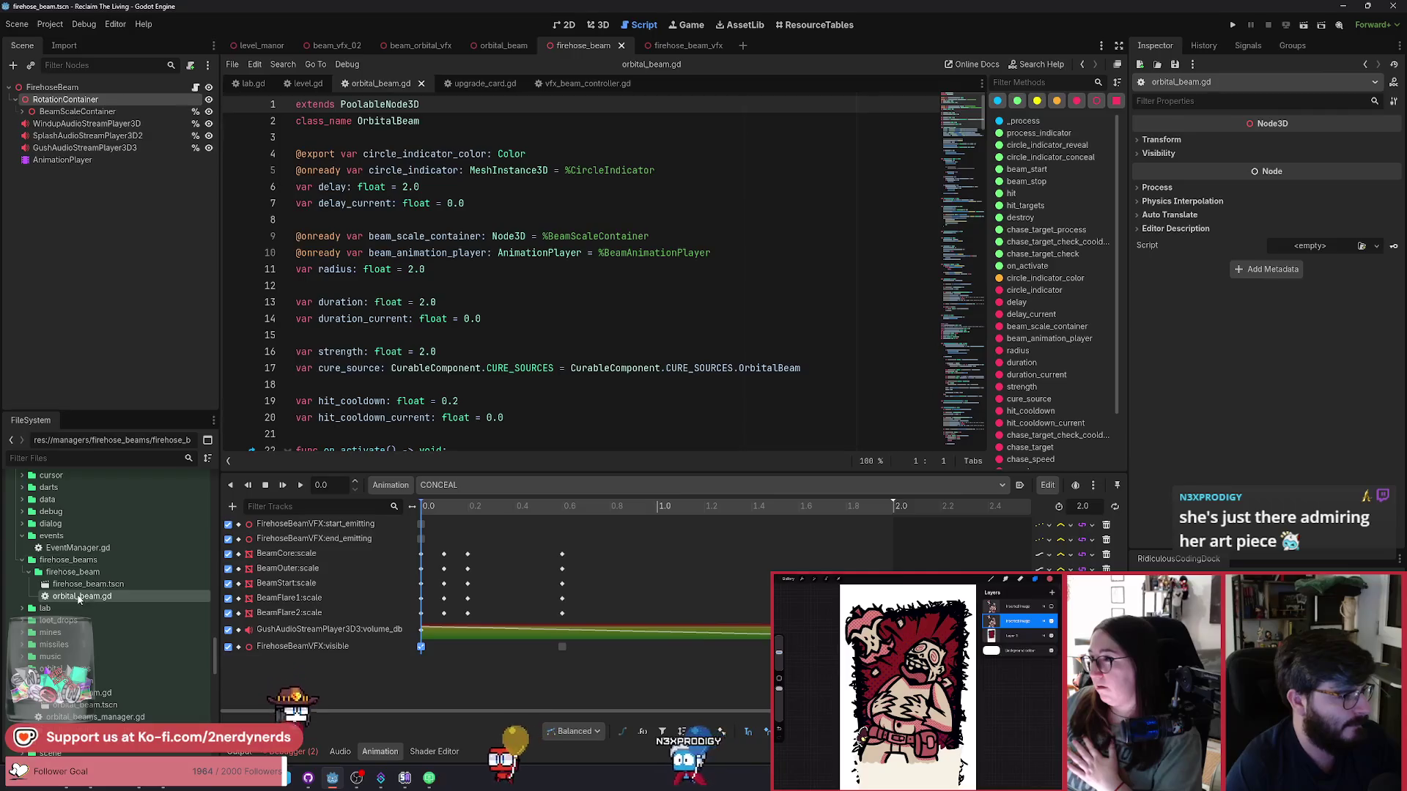
key(F2)
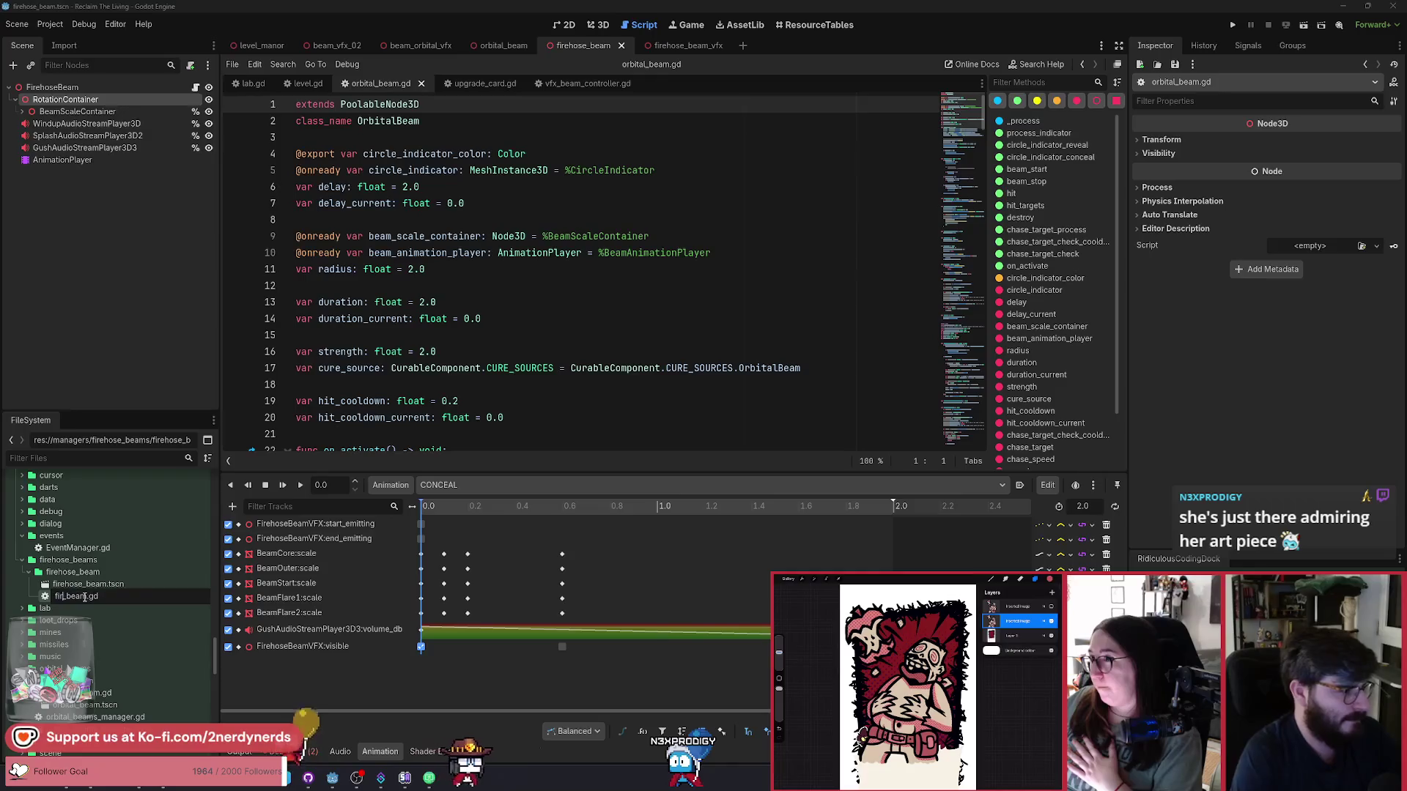
text(ehose)
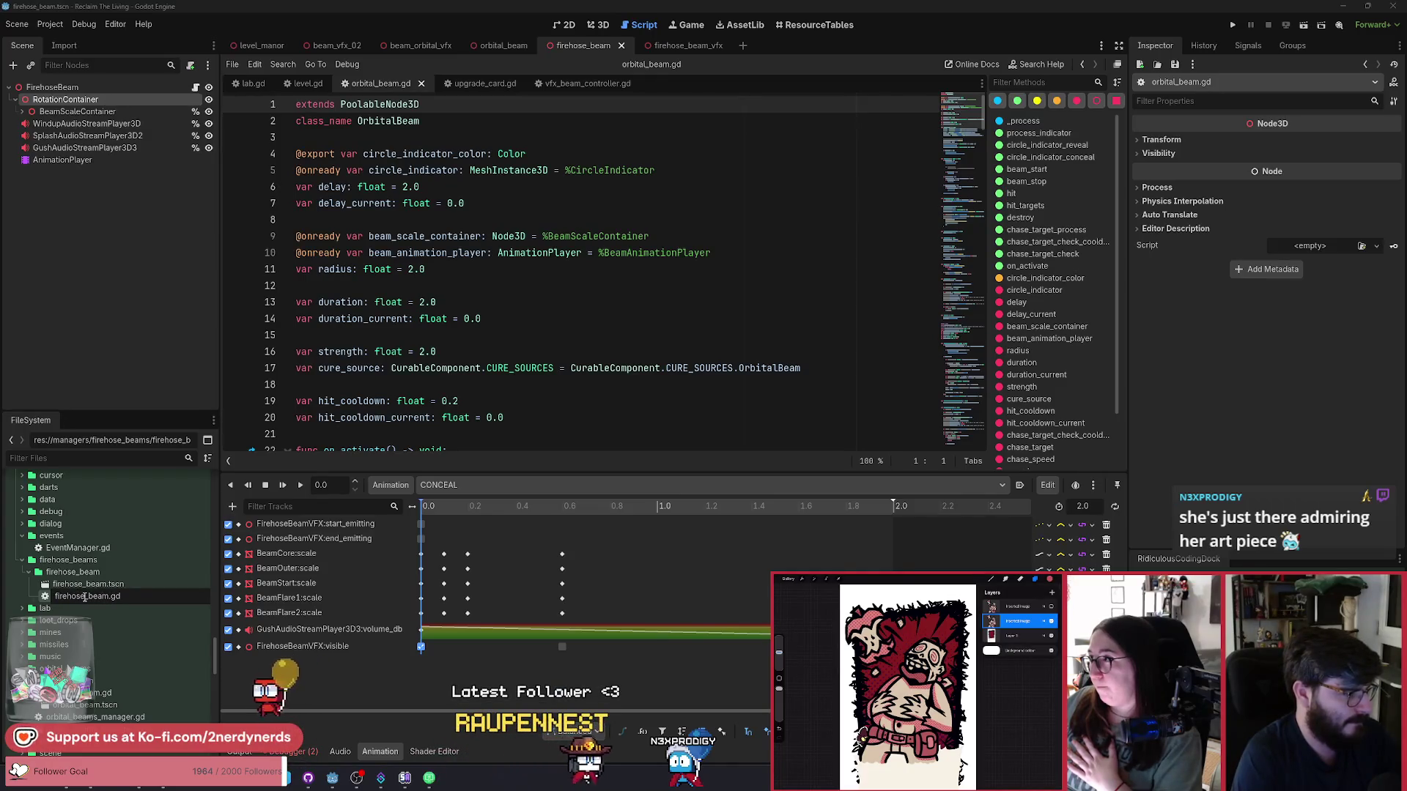
key(Return)
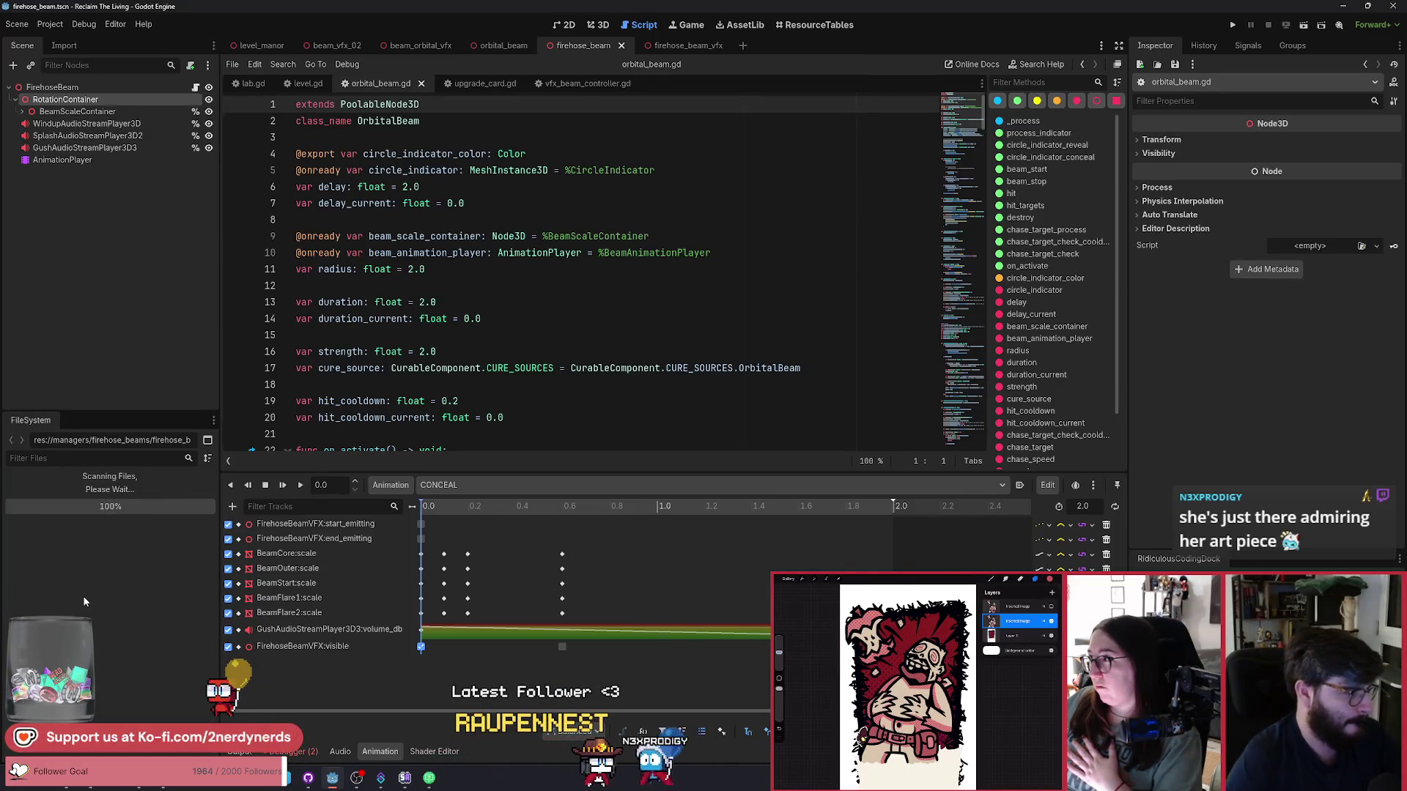
Attach firehose_beam.gd to the FirehoseBeam root node of firehose_beam.tscn.
click(83, 596)
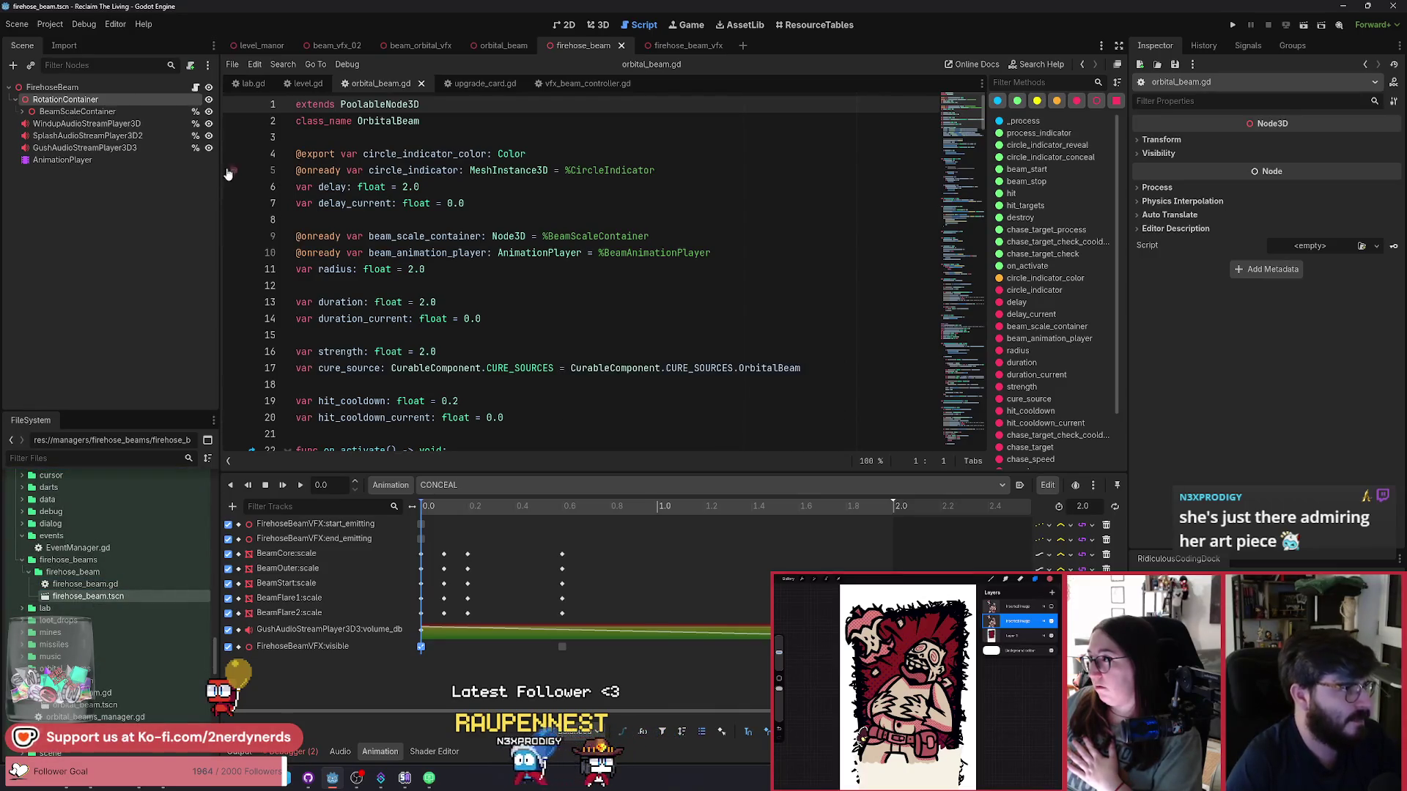
click(52, 87)
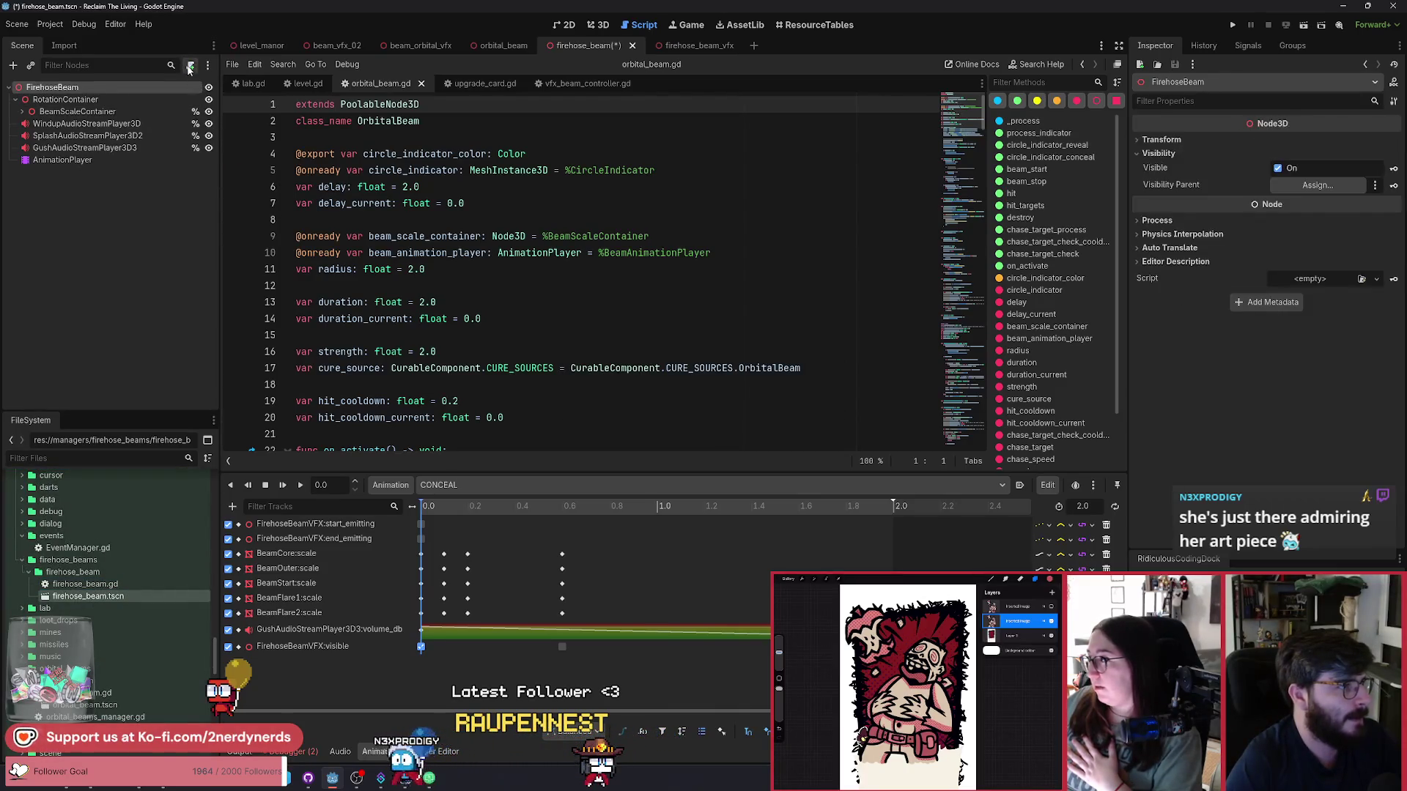
click(190, 65)
click(645, 483)
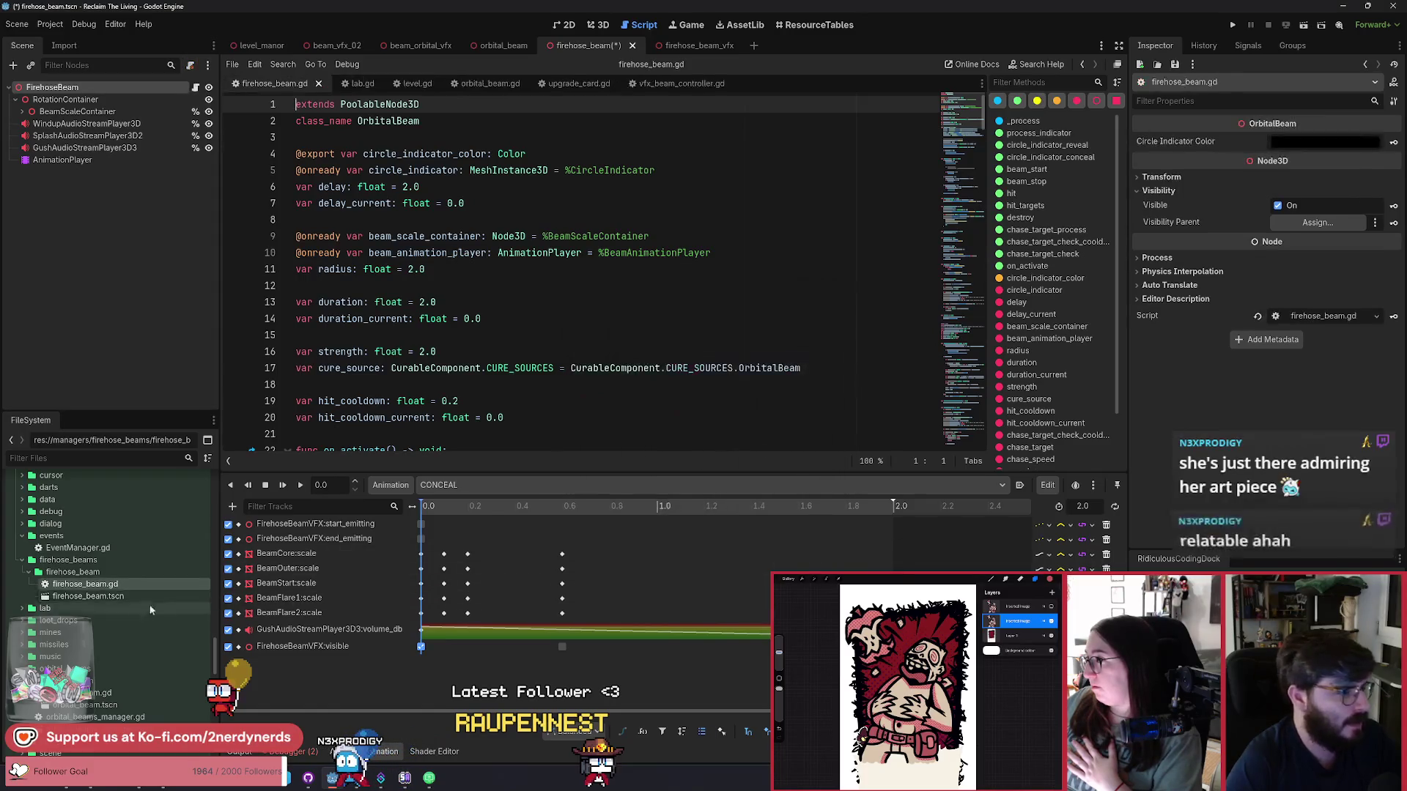
double_click(363, 121)
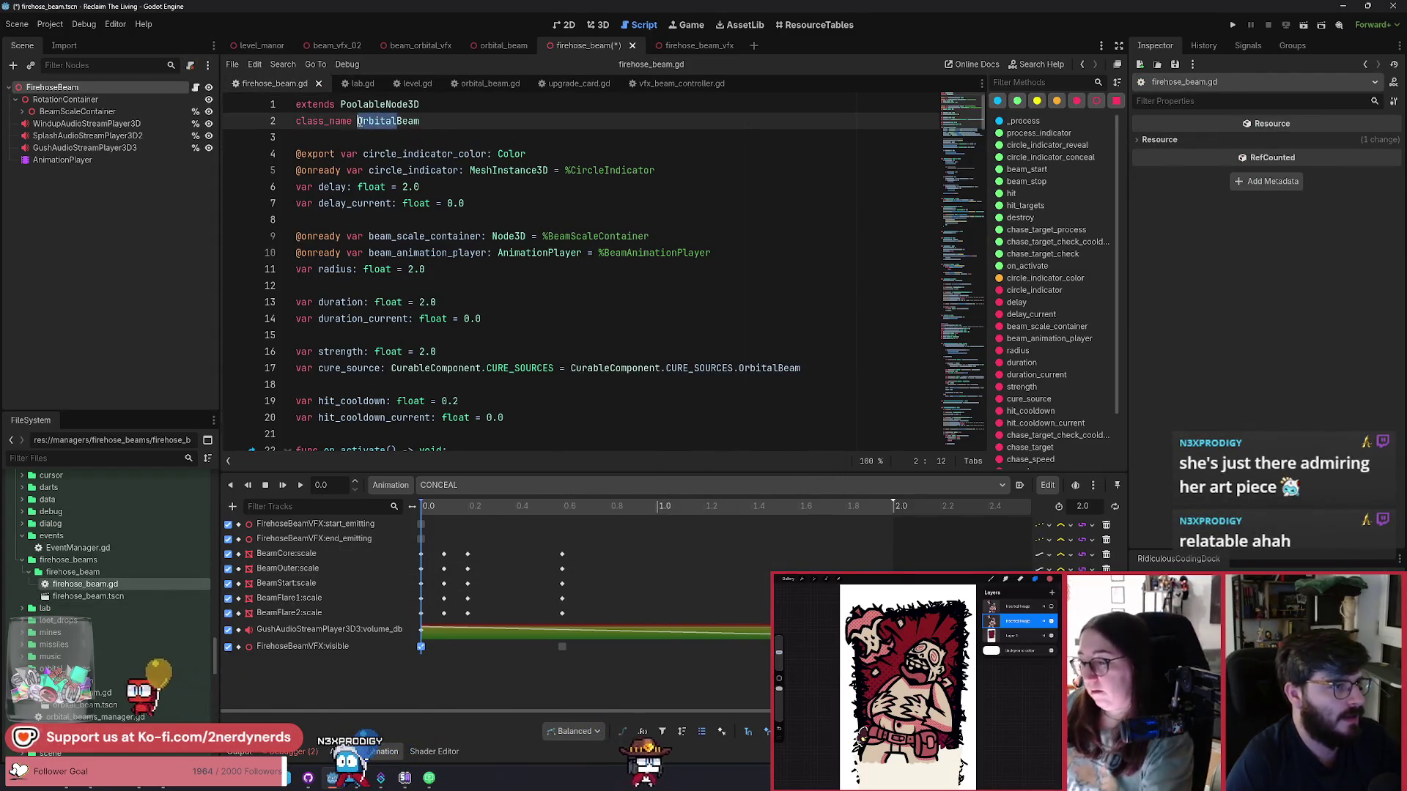
Rename the script's class to FirehoseBeam and review its variables, such as hit_cooldown_current.
text(FirehoseBeam)
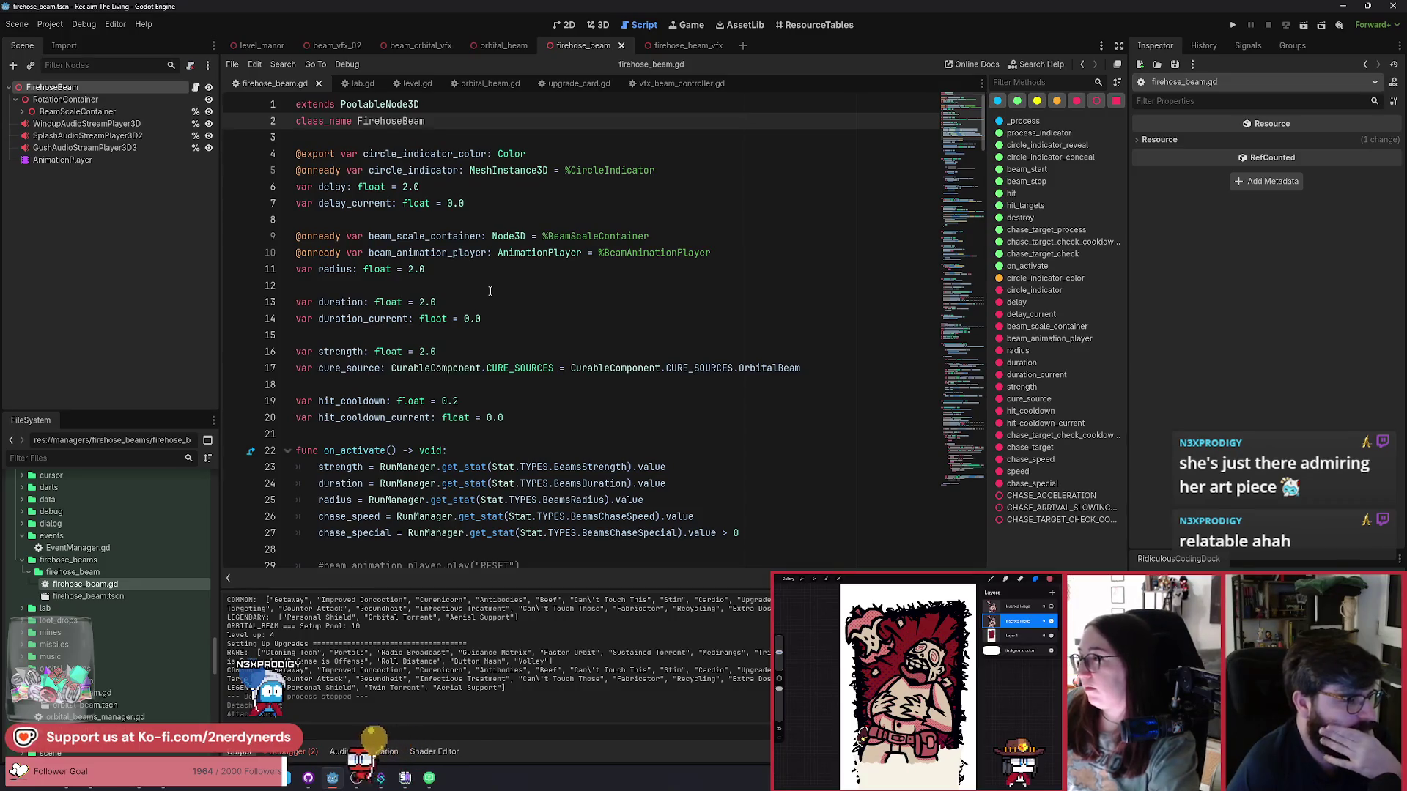
scroll(455, 403, down, 6)
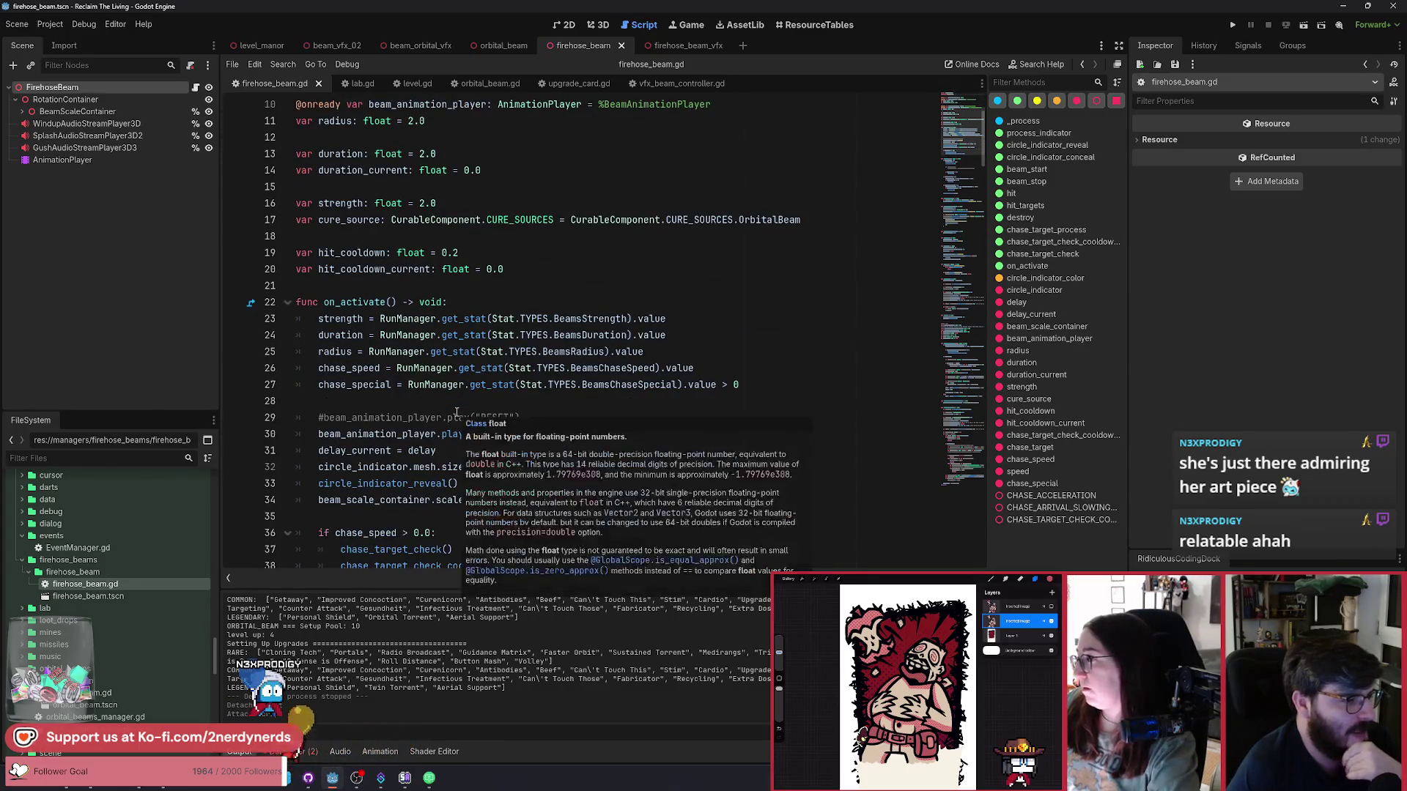
scroll(456, 414, up, 3)
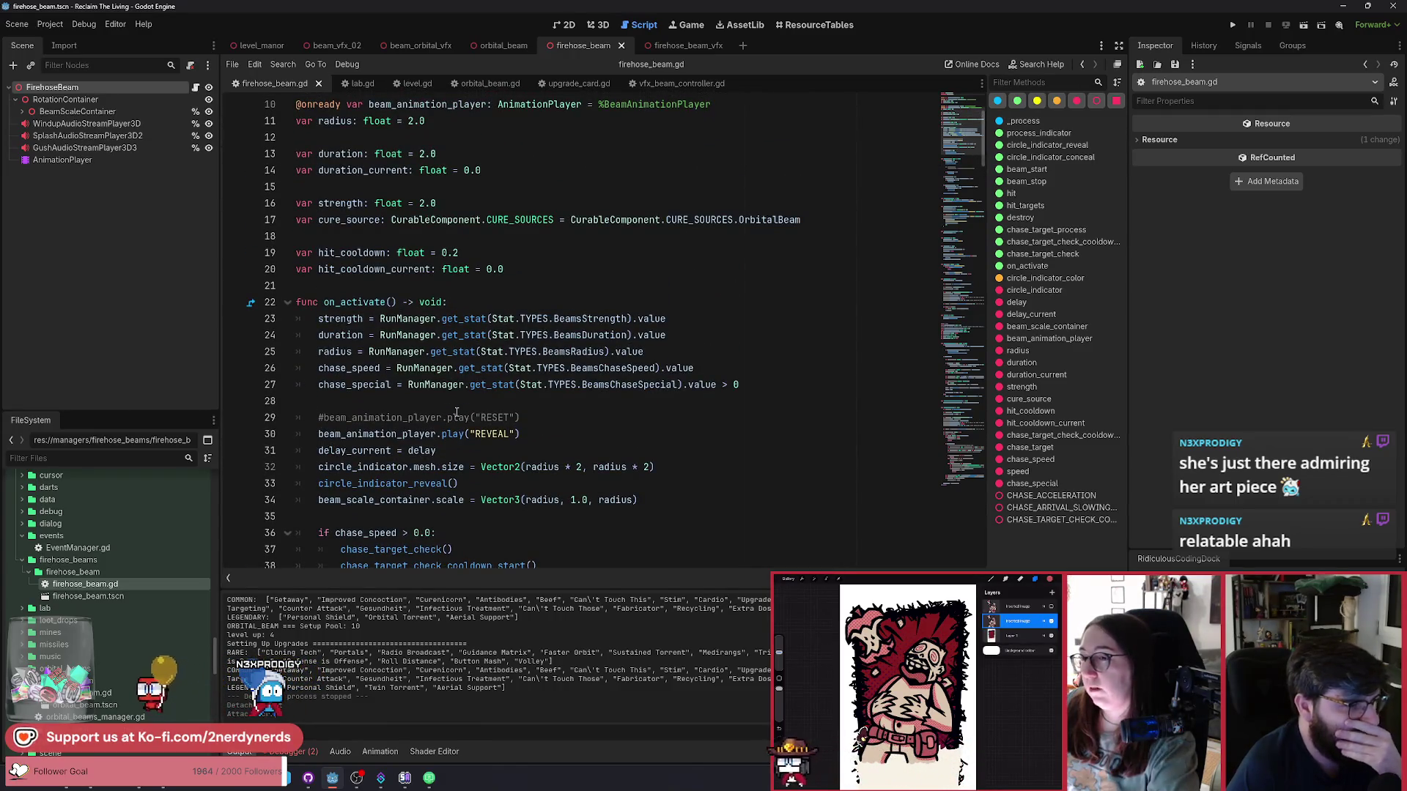
scroll(456, 413, down, 7)
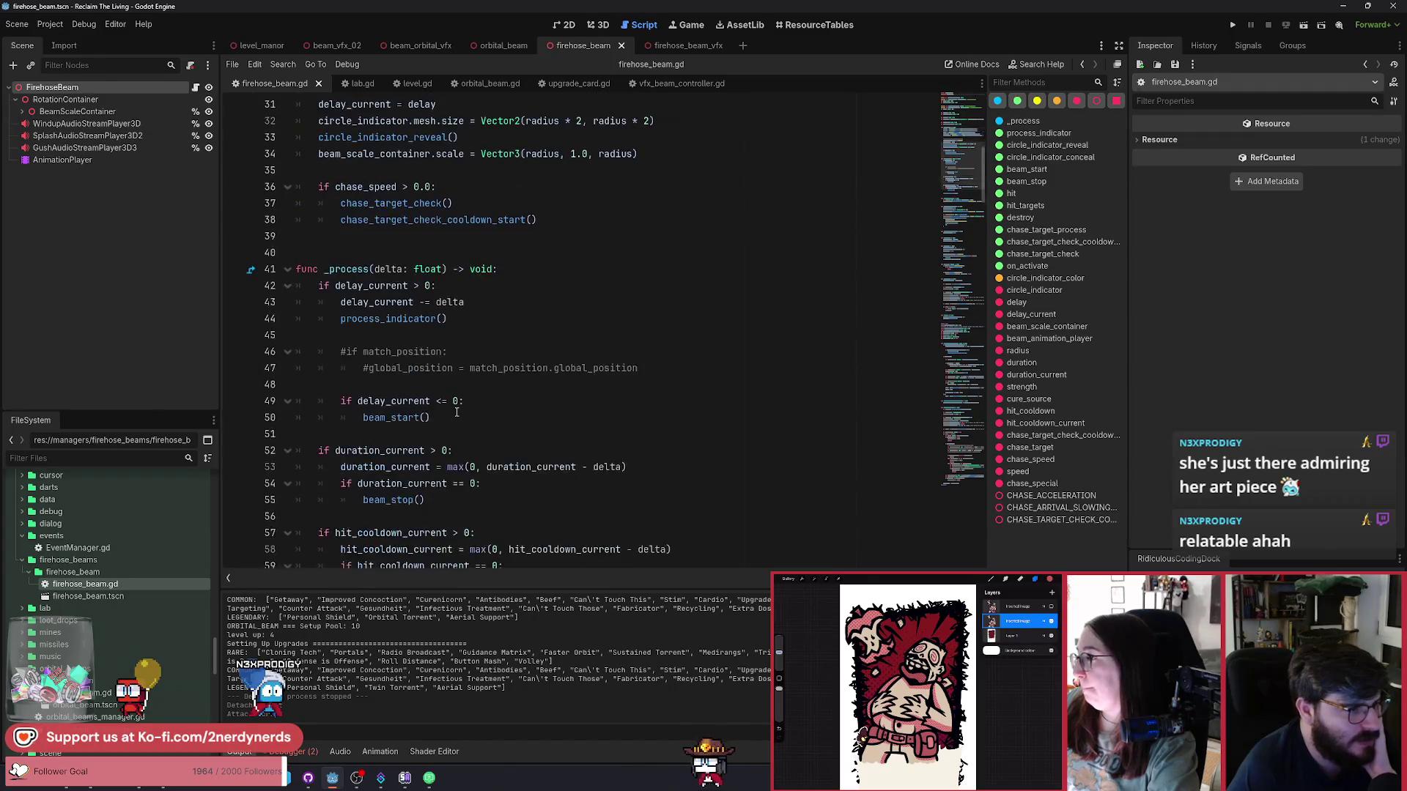
scroll(456, 412, up, 10)
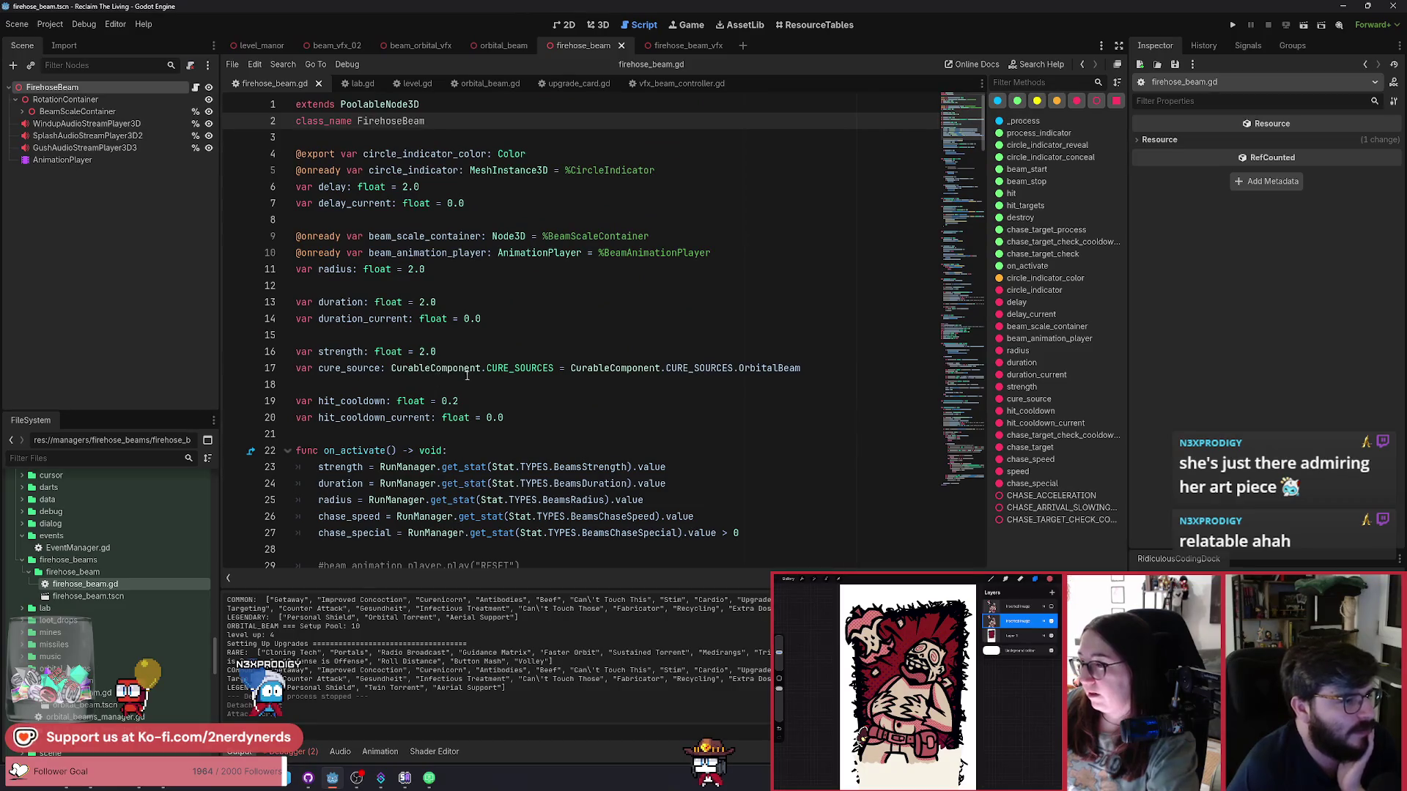
double_click(373, 418)
Find the Chase region, fold and unfold it, and select its lines 141–152.
scroll(445, 351, down, 2)
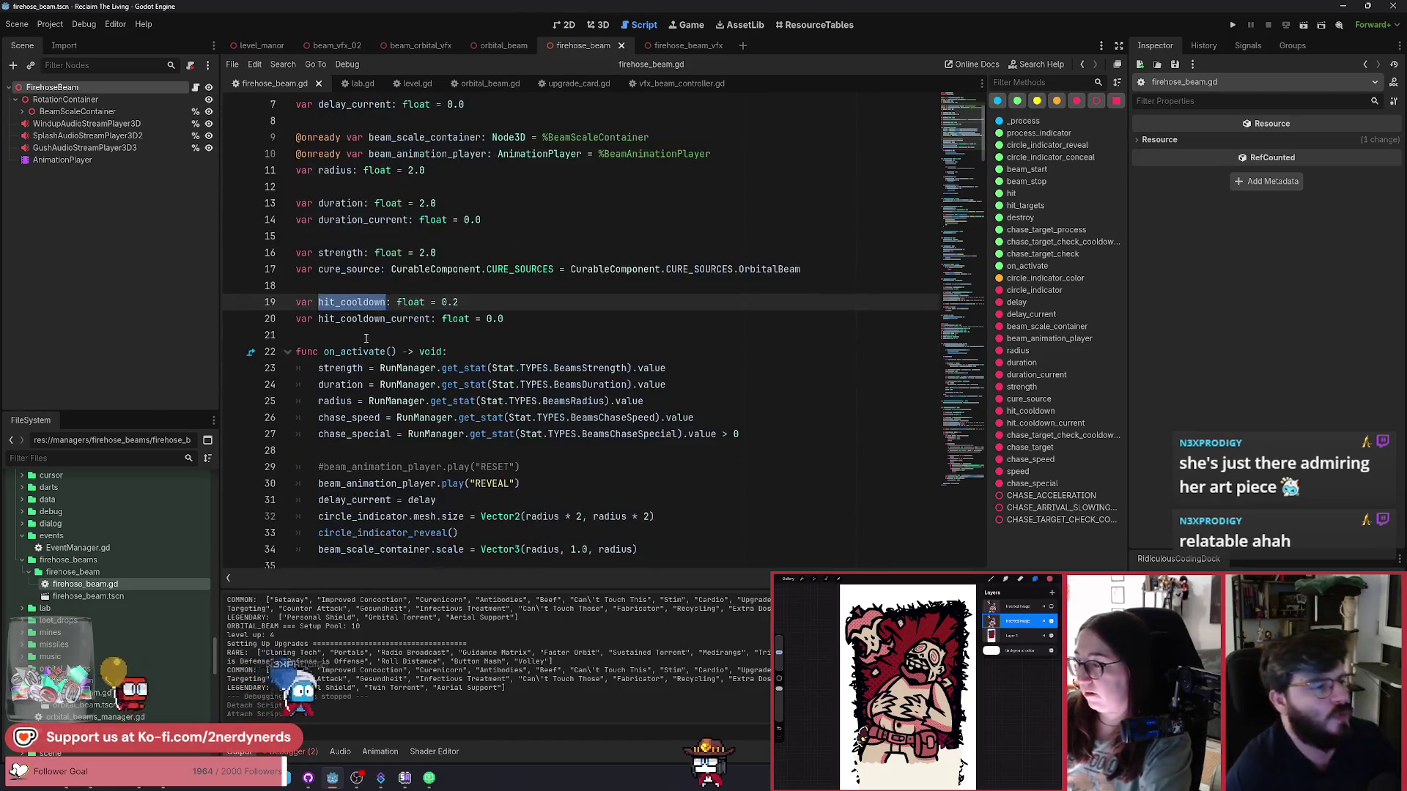
scroll(469, 395, down, 3)
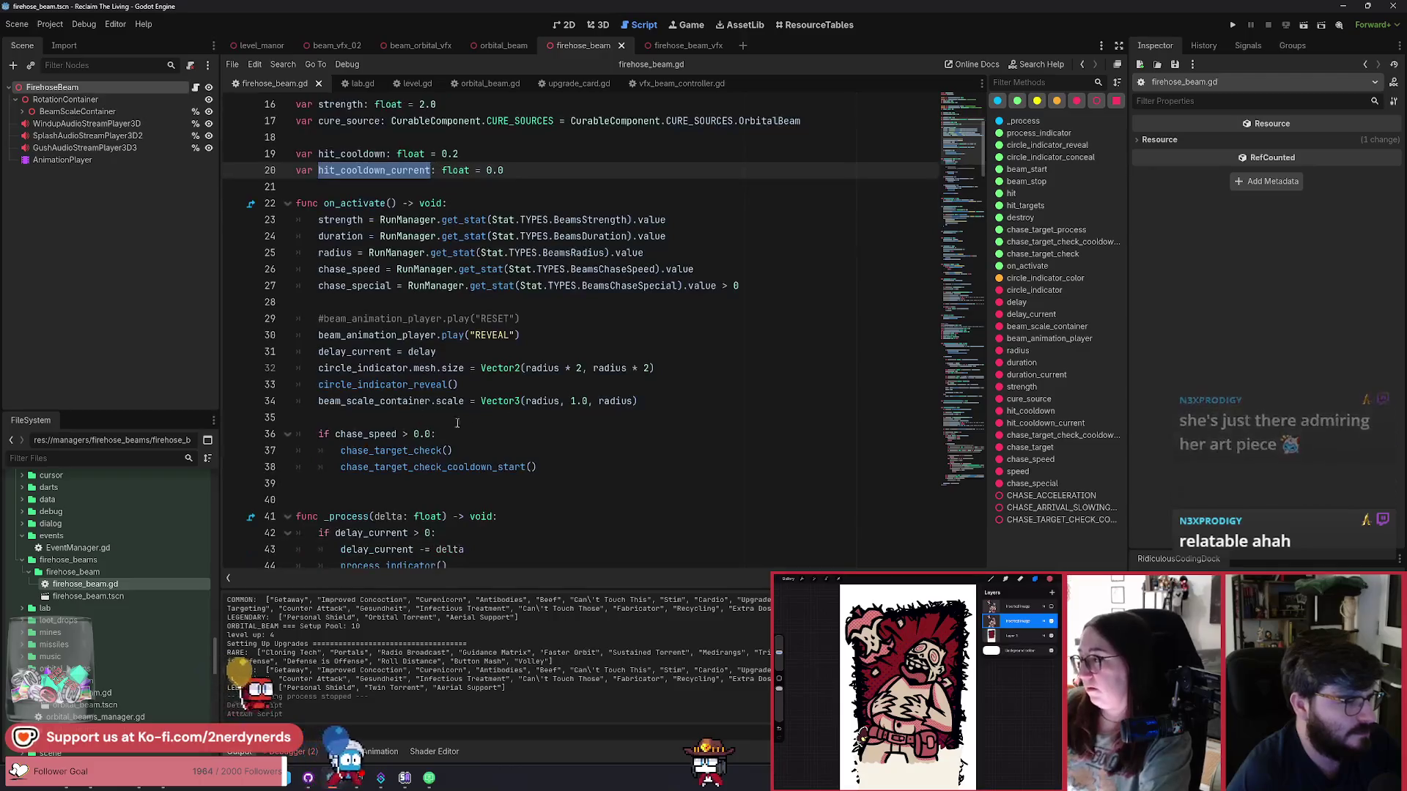
scroll(490, 436, down, 4)
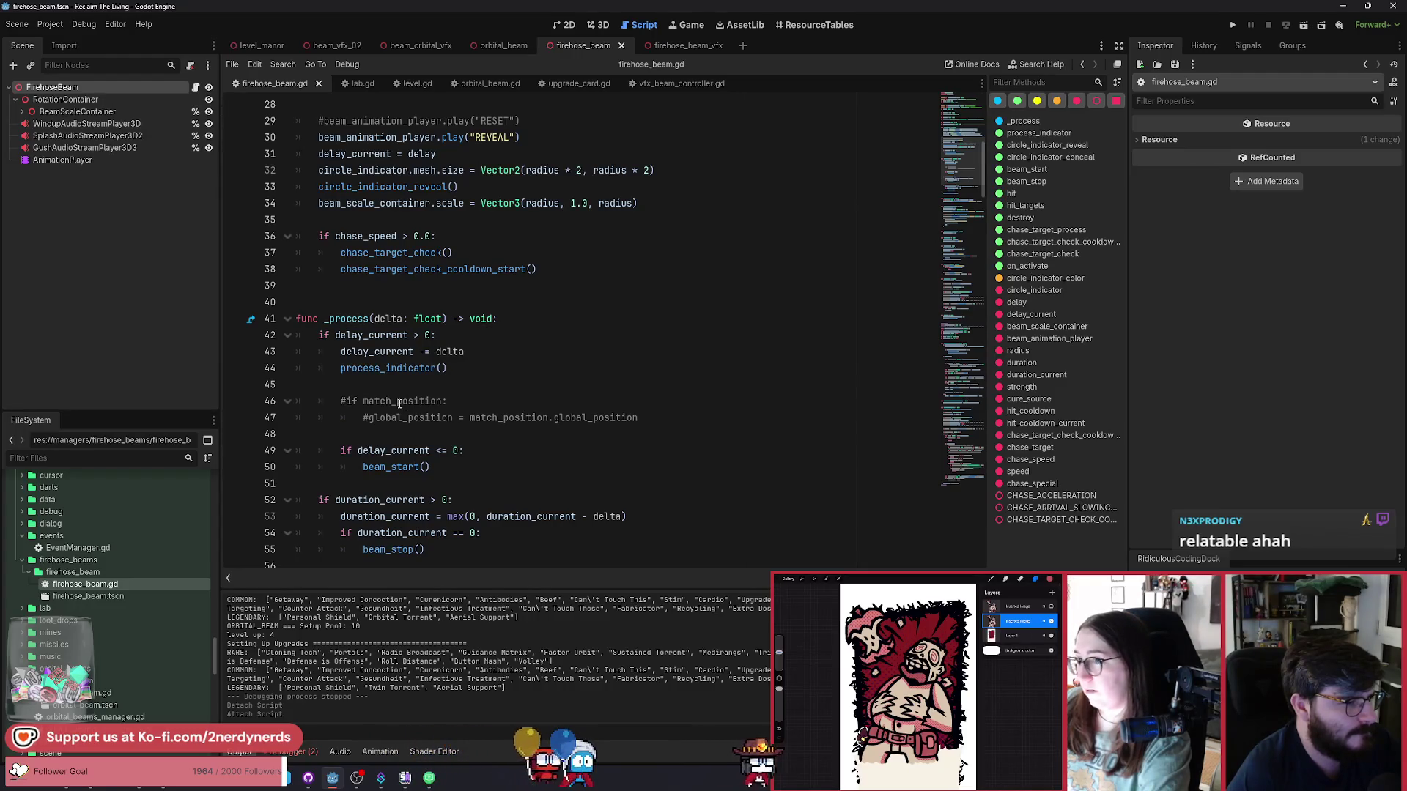
scroll(398, 403, down, 3)
scroll(443, 393, up, 6)
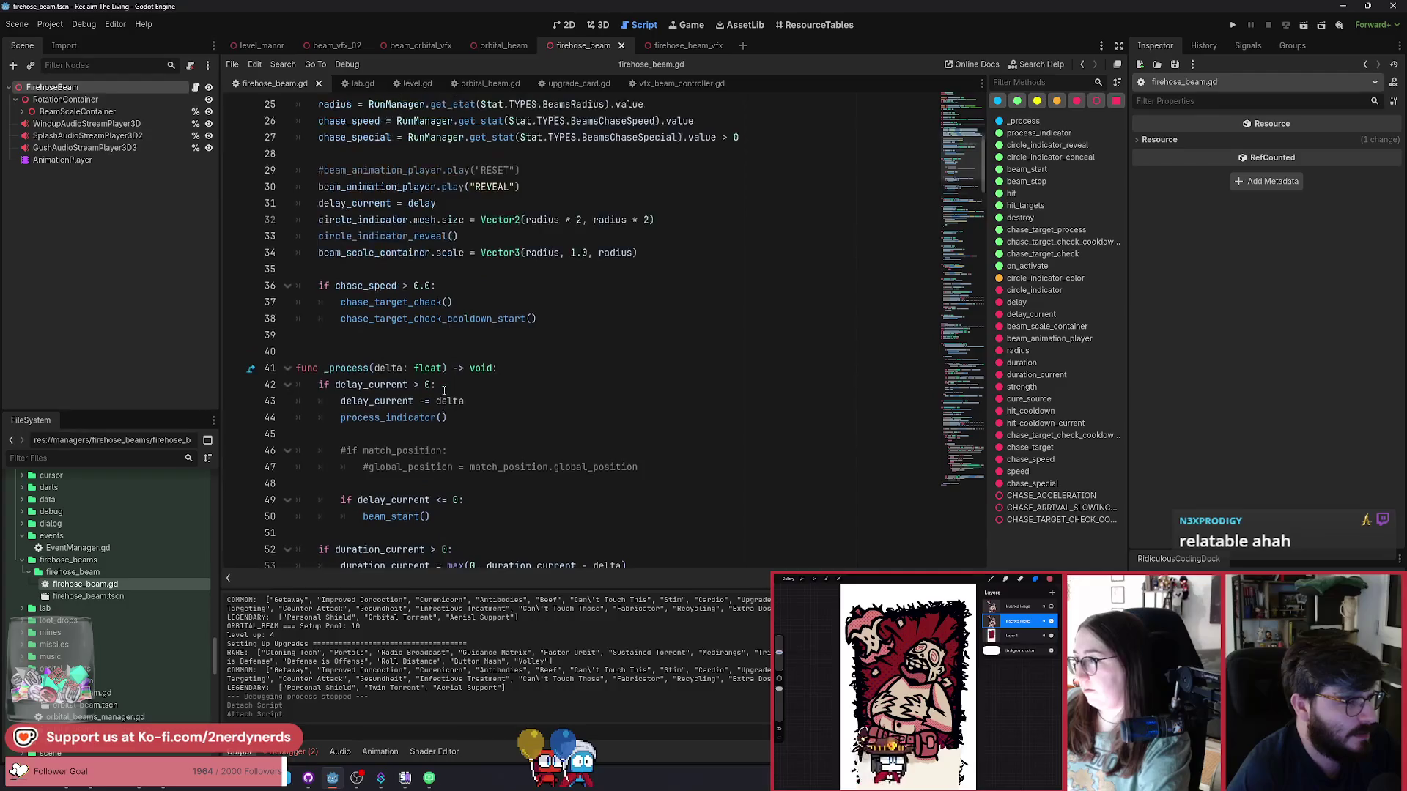
scroll(464, 390, down, 3)
scroll(444, 391, down, 8)
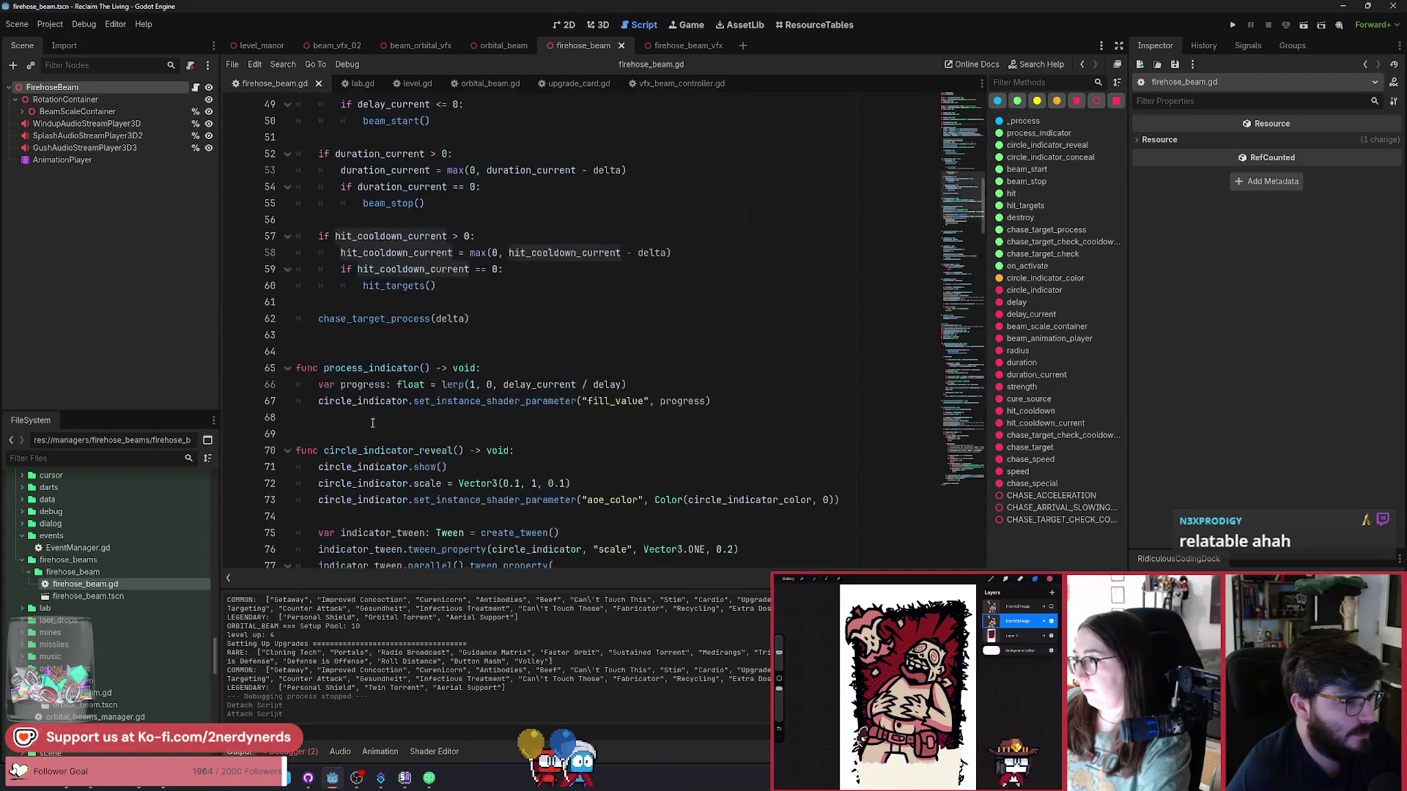
scroll(375, 420, down, 4)
scroll(375, 420, down, 6)
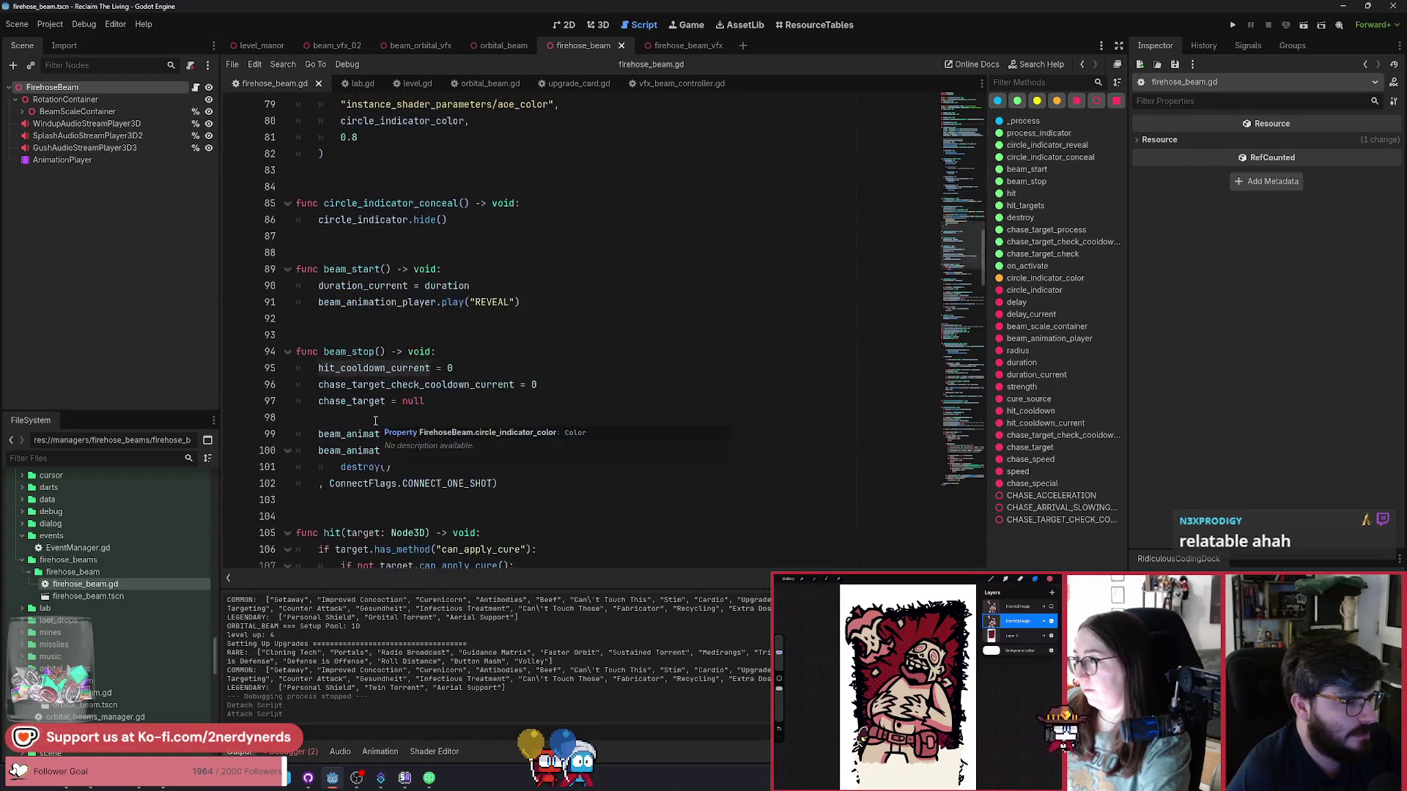
click(481, 339)
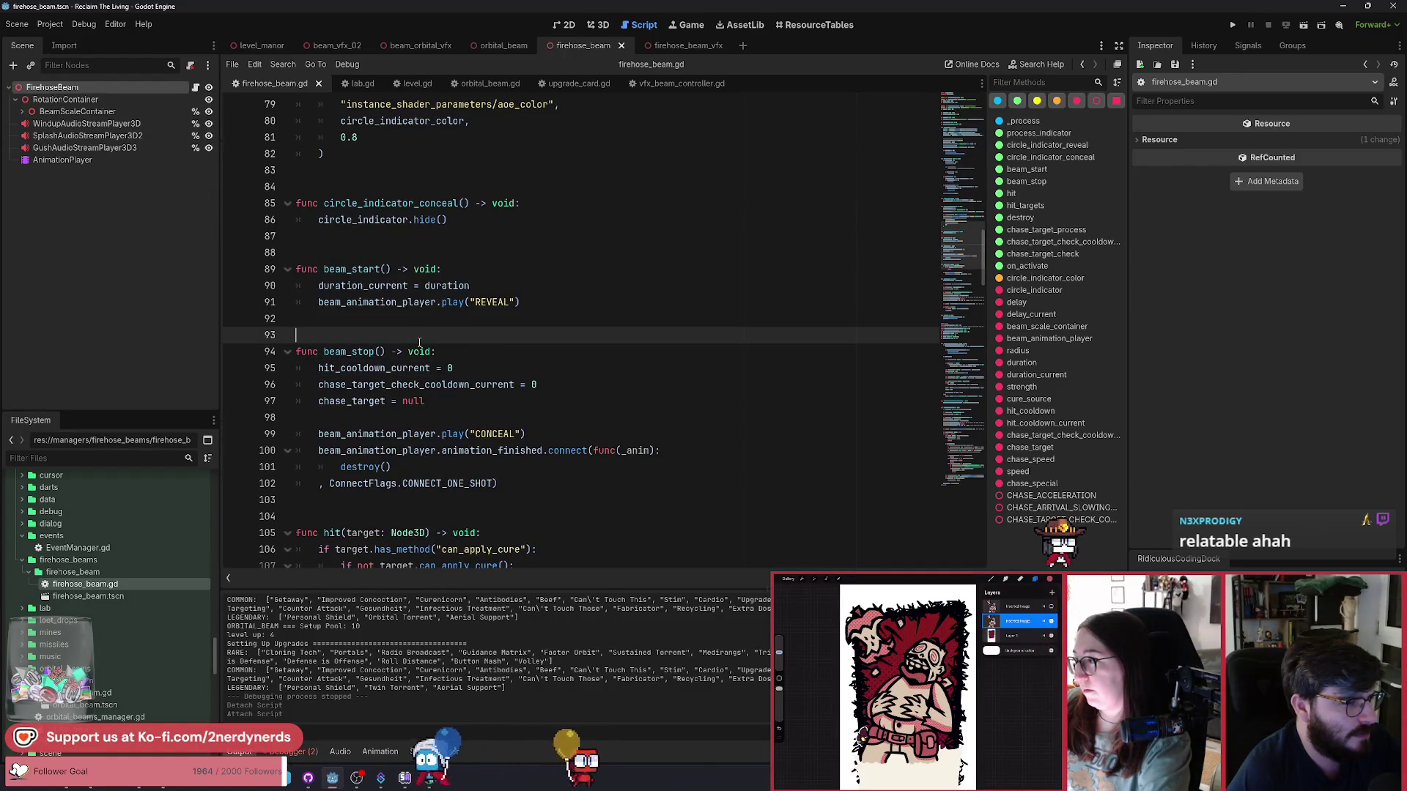
scroll(420, 342, down, 1)
scroll(421, 342, down, 12)
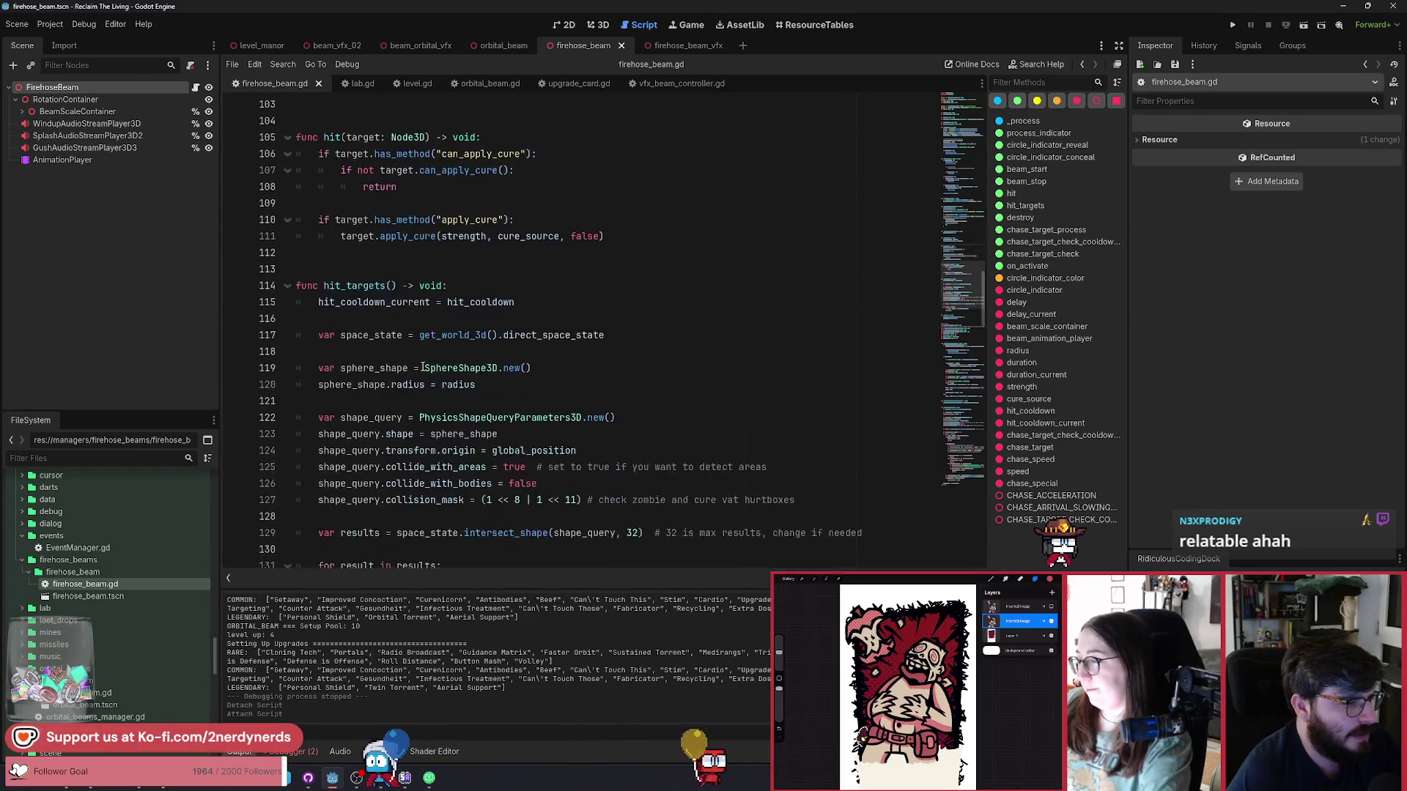
scroll(422, 366, down, 5)
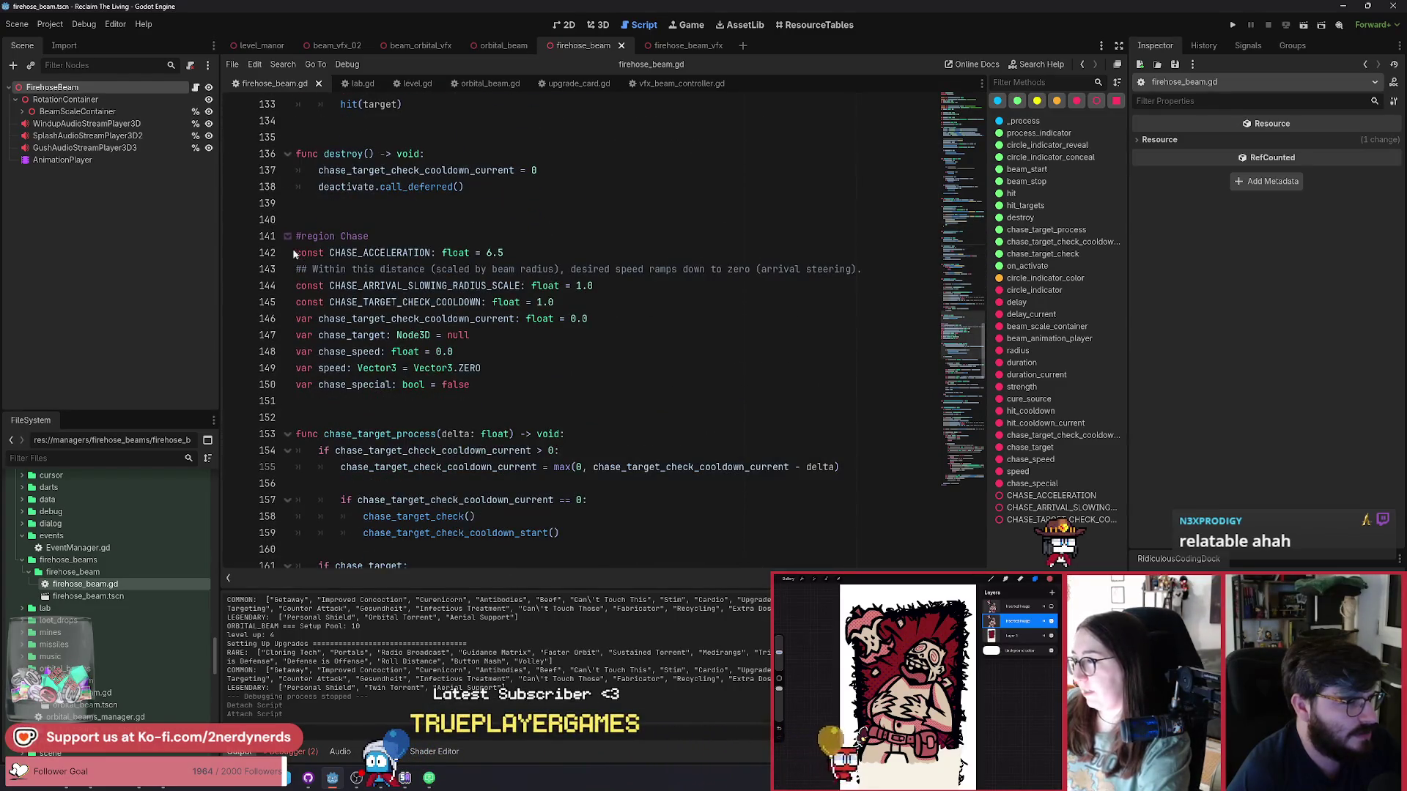
click(288, 236)
click(288, 236)
scroll(414, 423, down, 5)
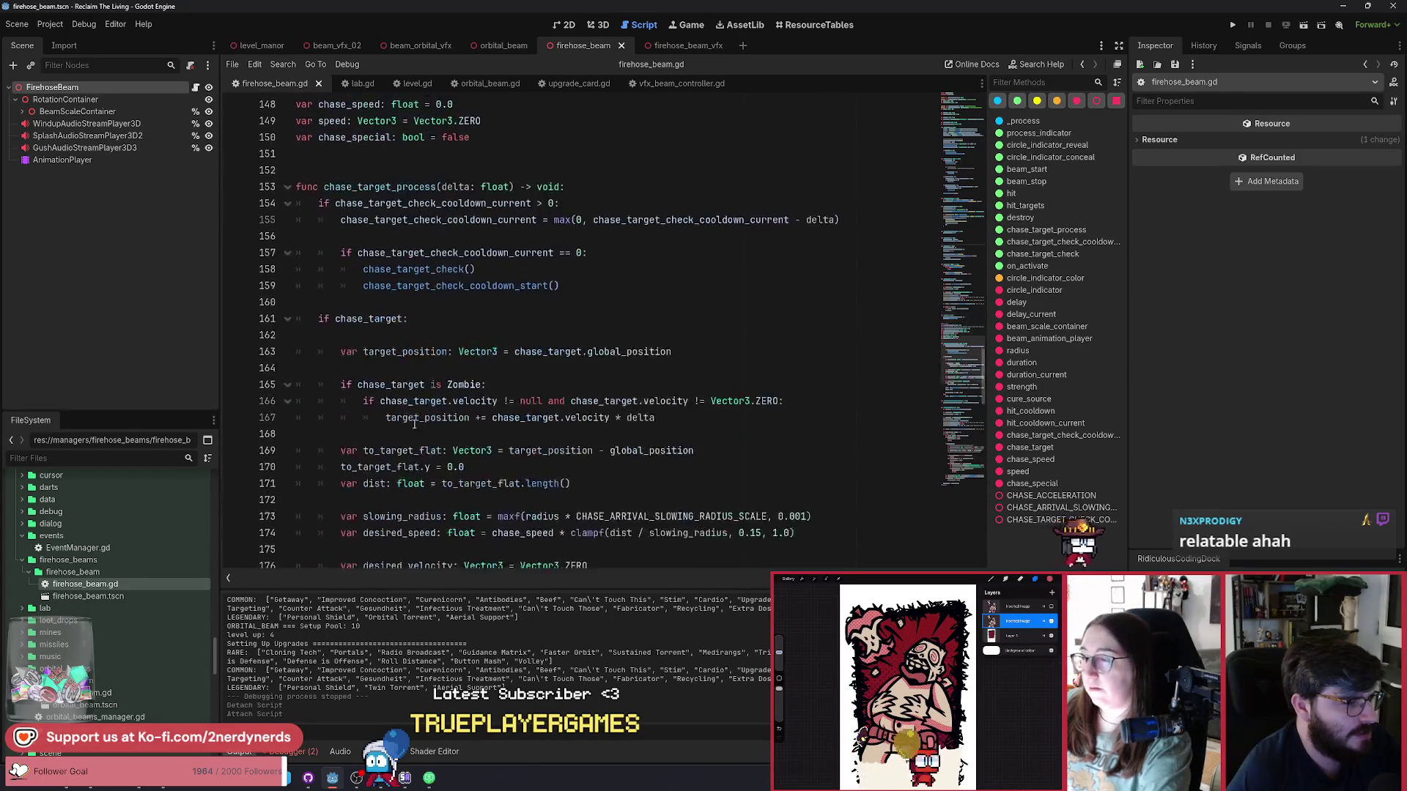
scroll(414, 423, down, 20)
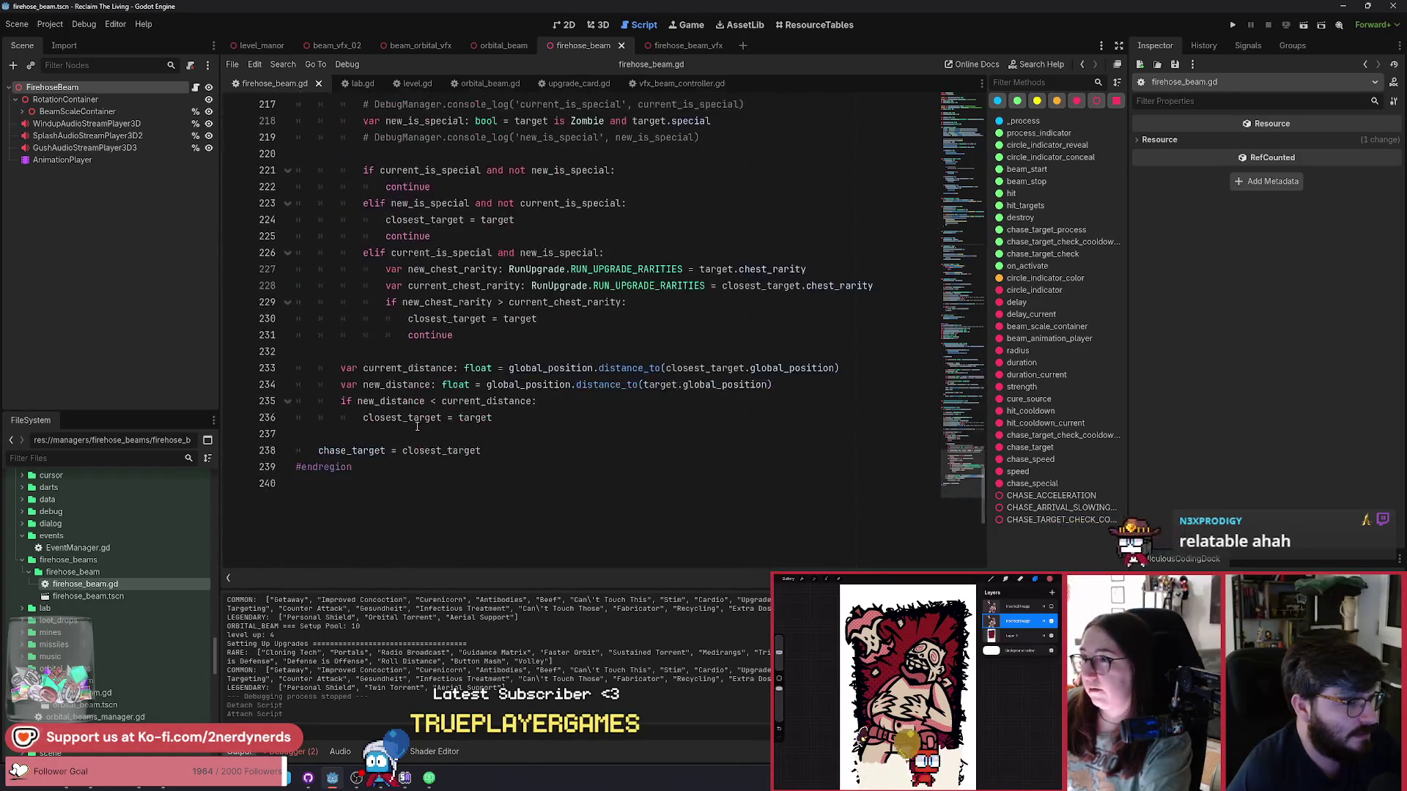
scroll(378, 472, up, 20)
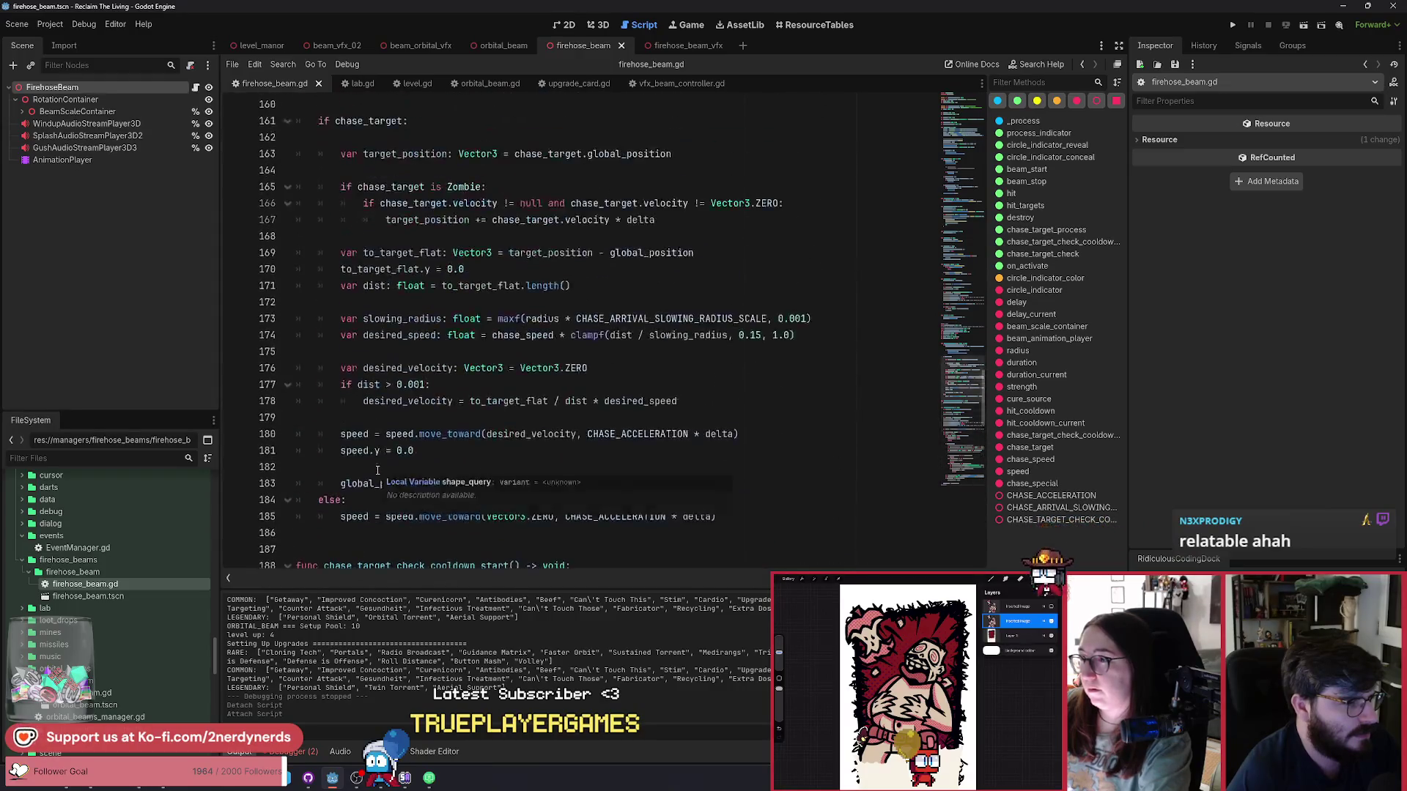
scroll(378, 470, up, 6)
drag(297, 550, 346, 386)
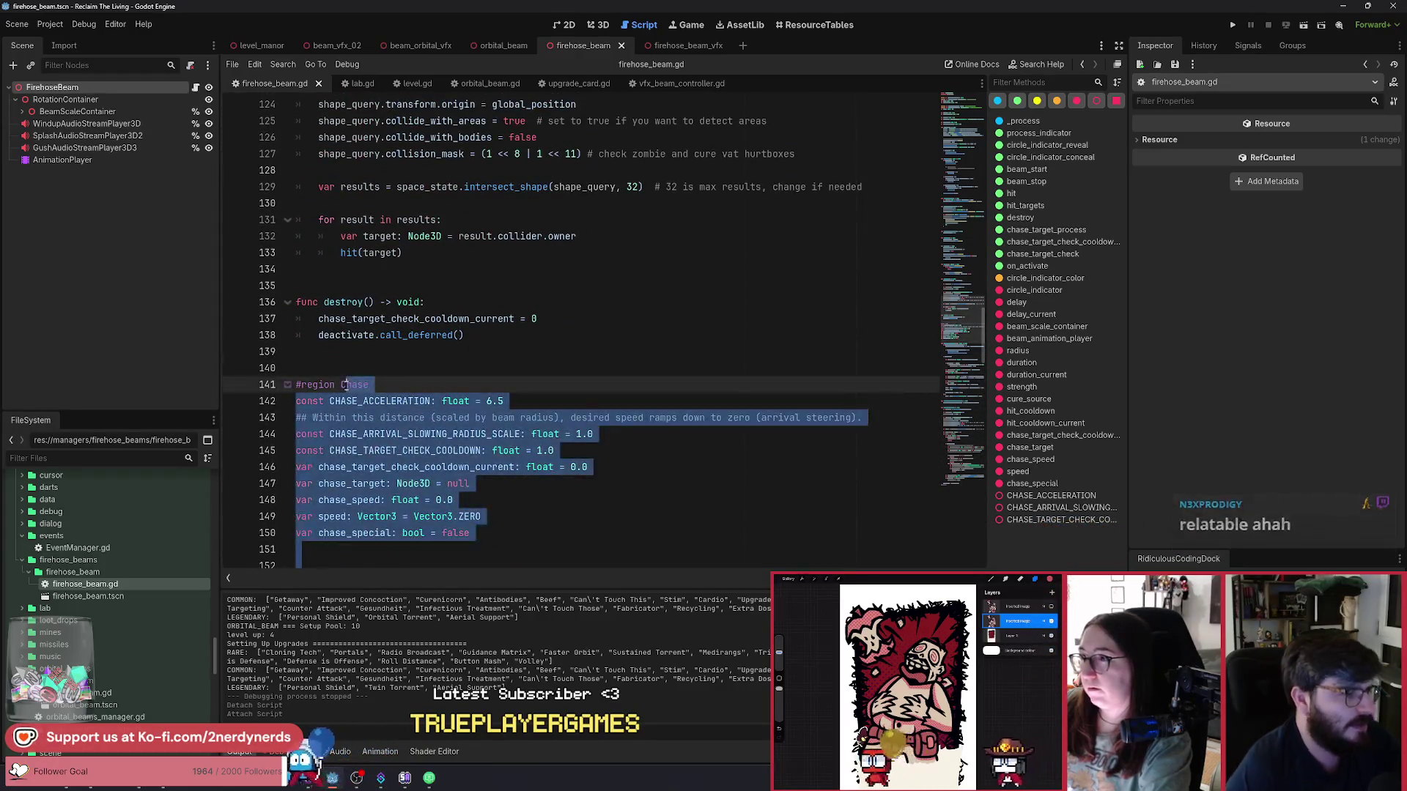
Delete the selected Chase region and save the script.
key(BackSpace)
key(BackSpace)
key(BackSpace)
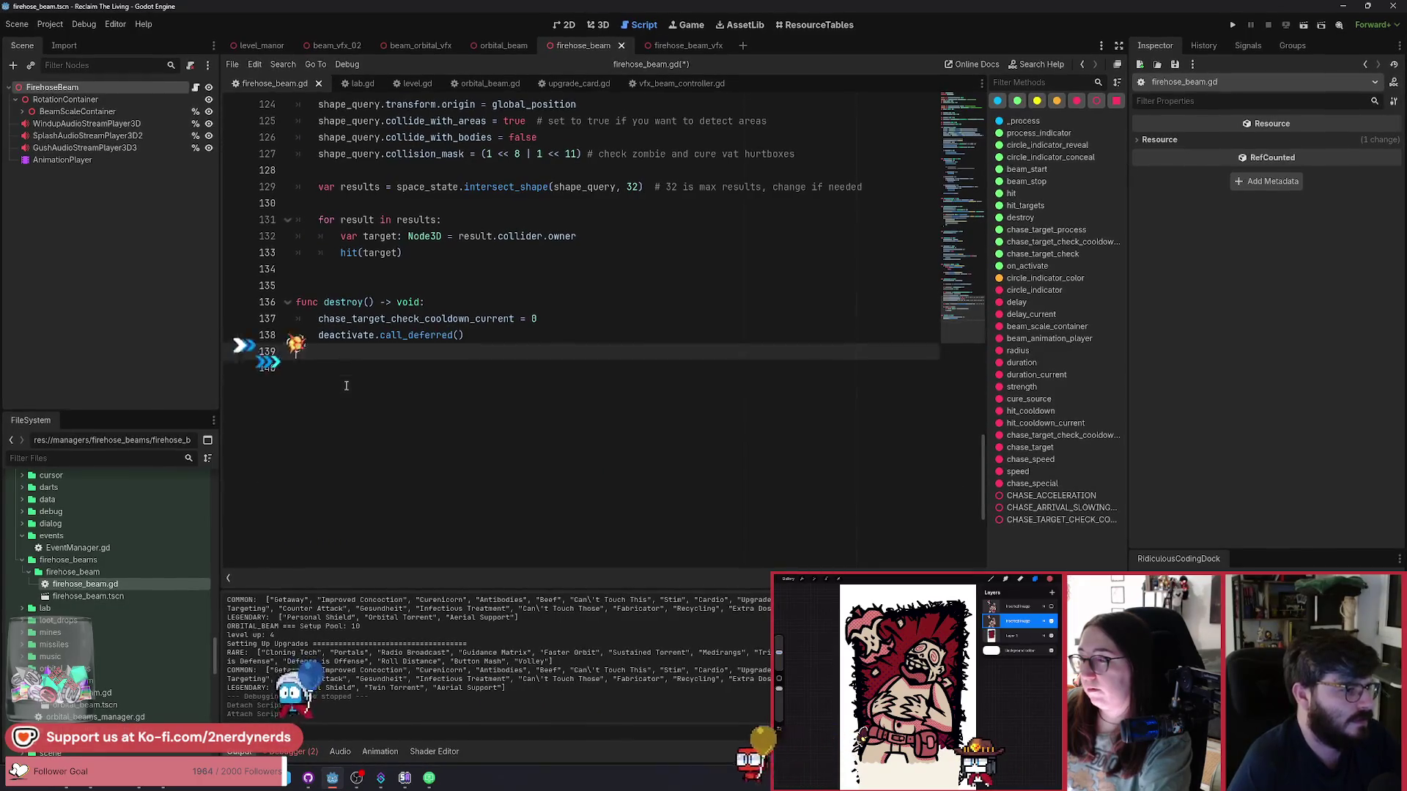
key(ctrl+s)
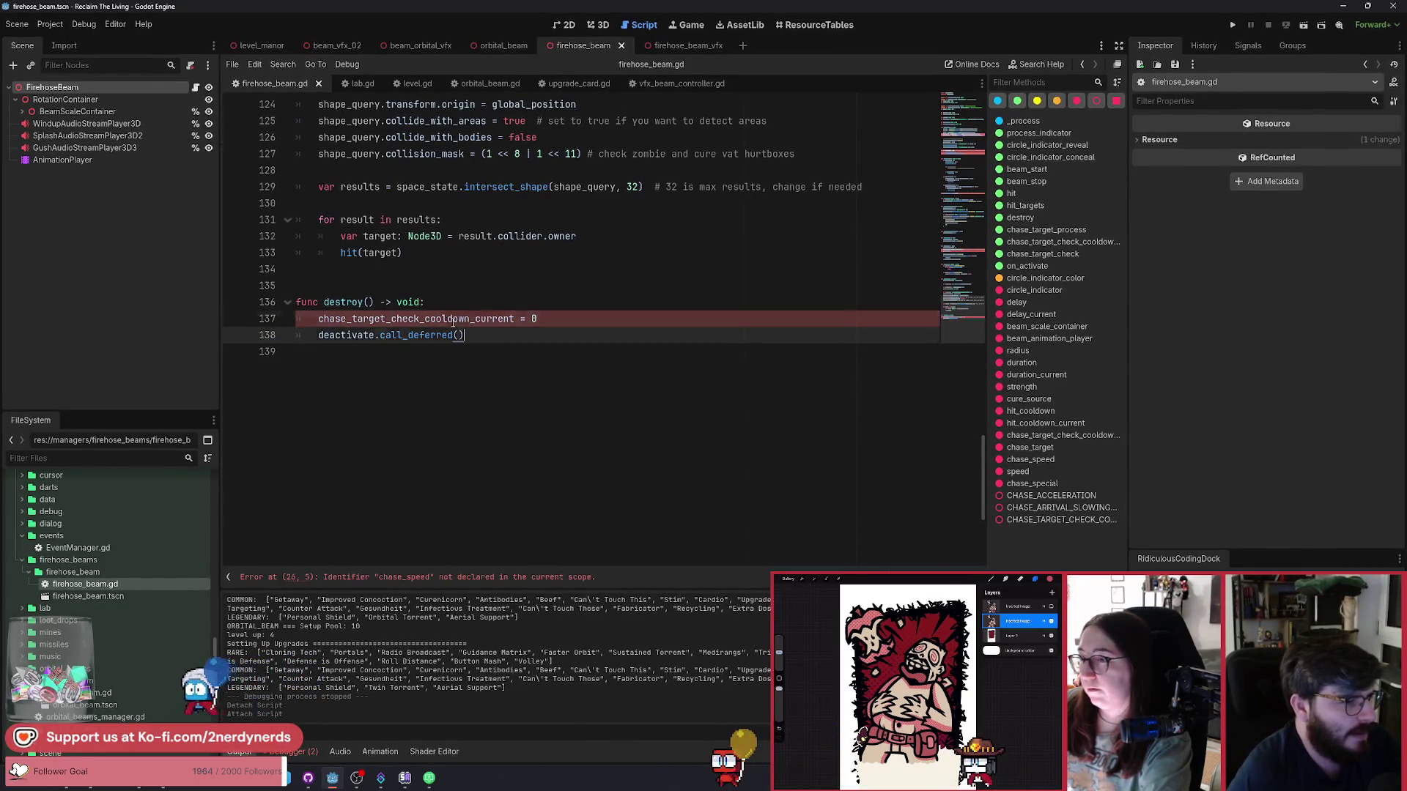
key(ctrl+s)
Remove the chase reset lines in beam_stop and save.
scroll(390, 403, up, 8)
scroll(390, 403, up, 8)
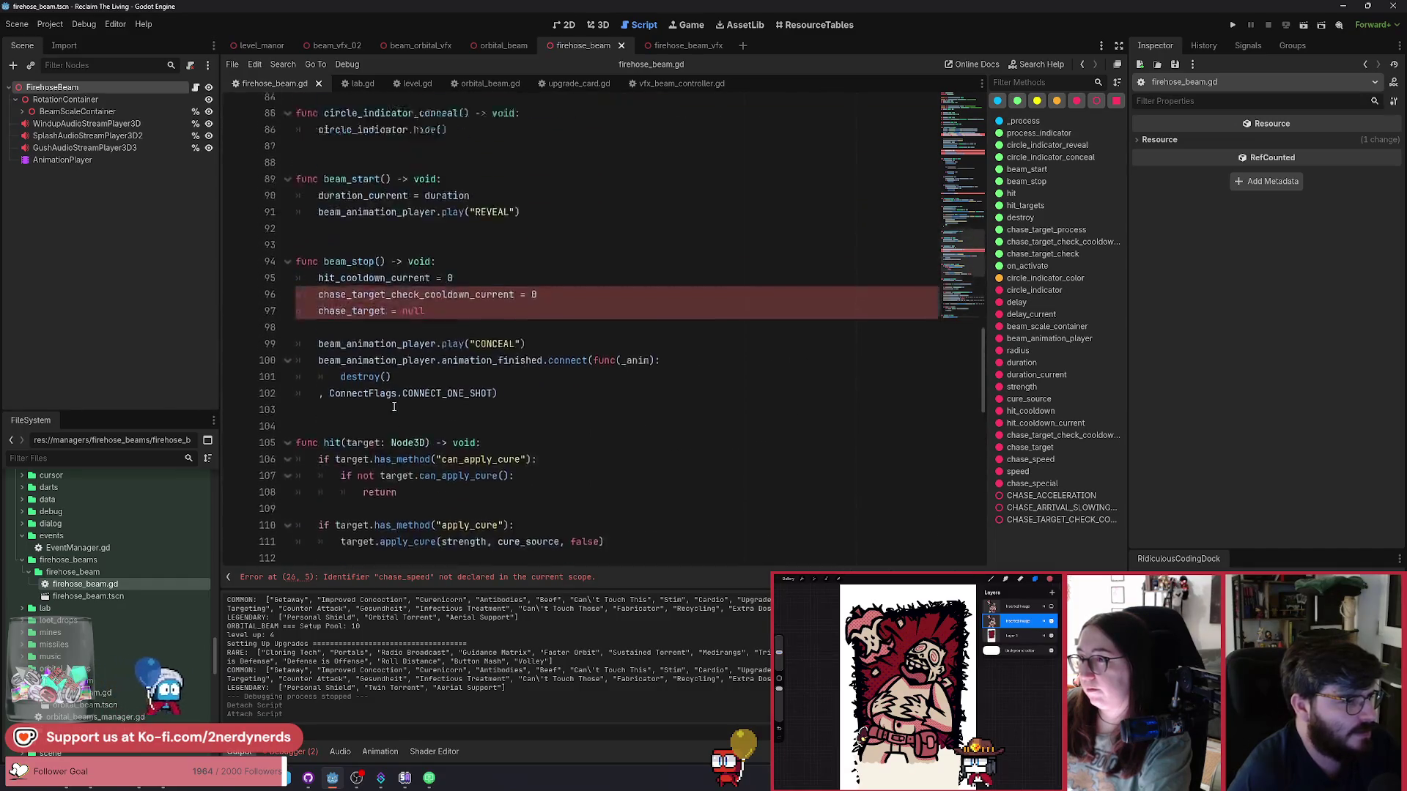
scroll(464, 441, down, 2)
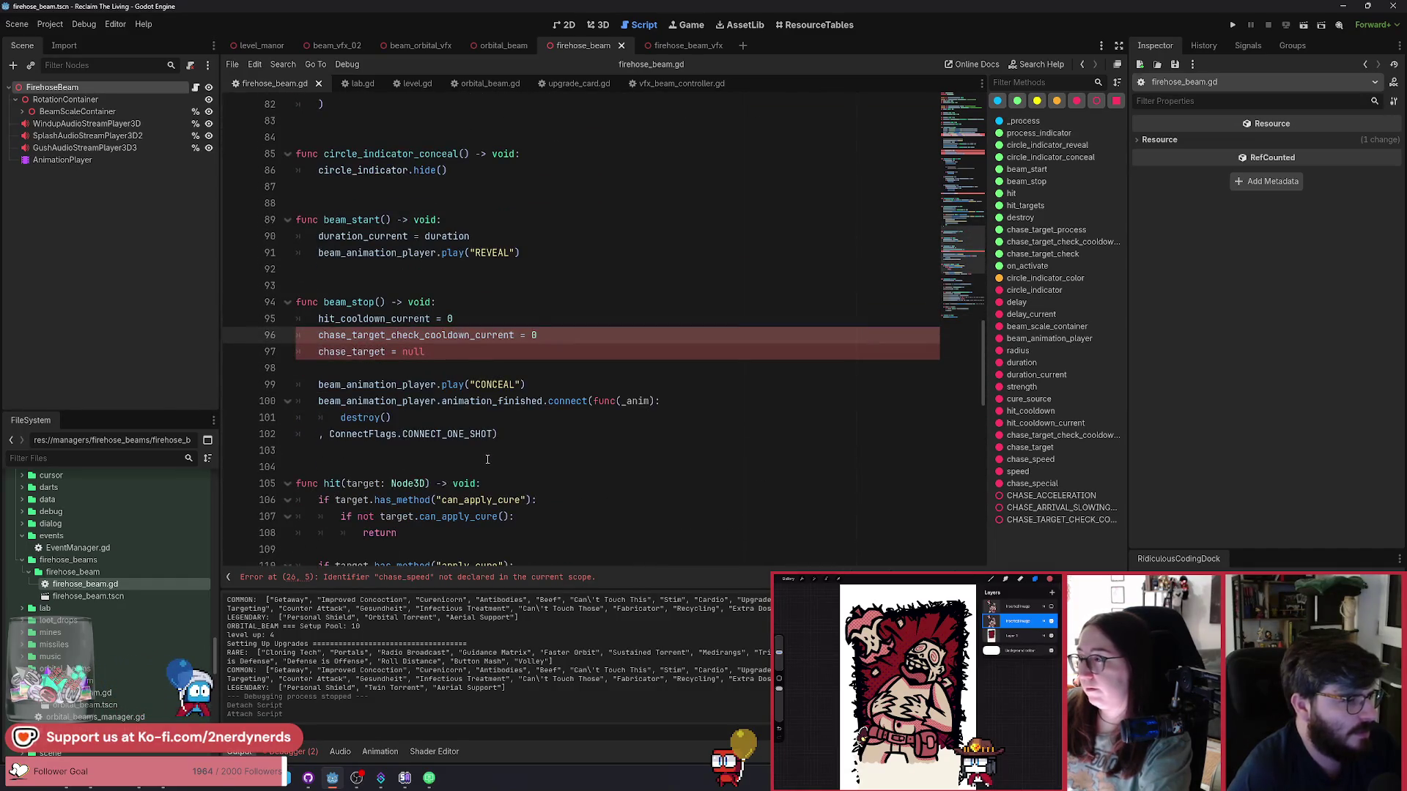
key(BackSpace)
key(ctrl+s)
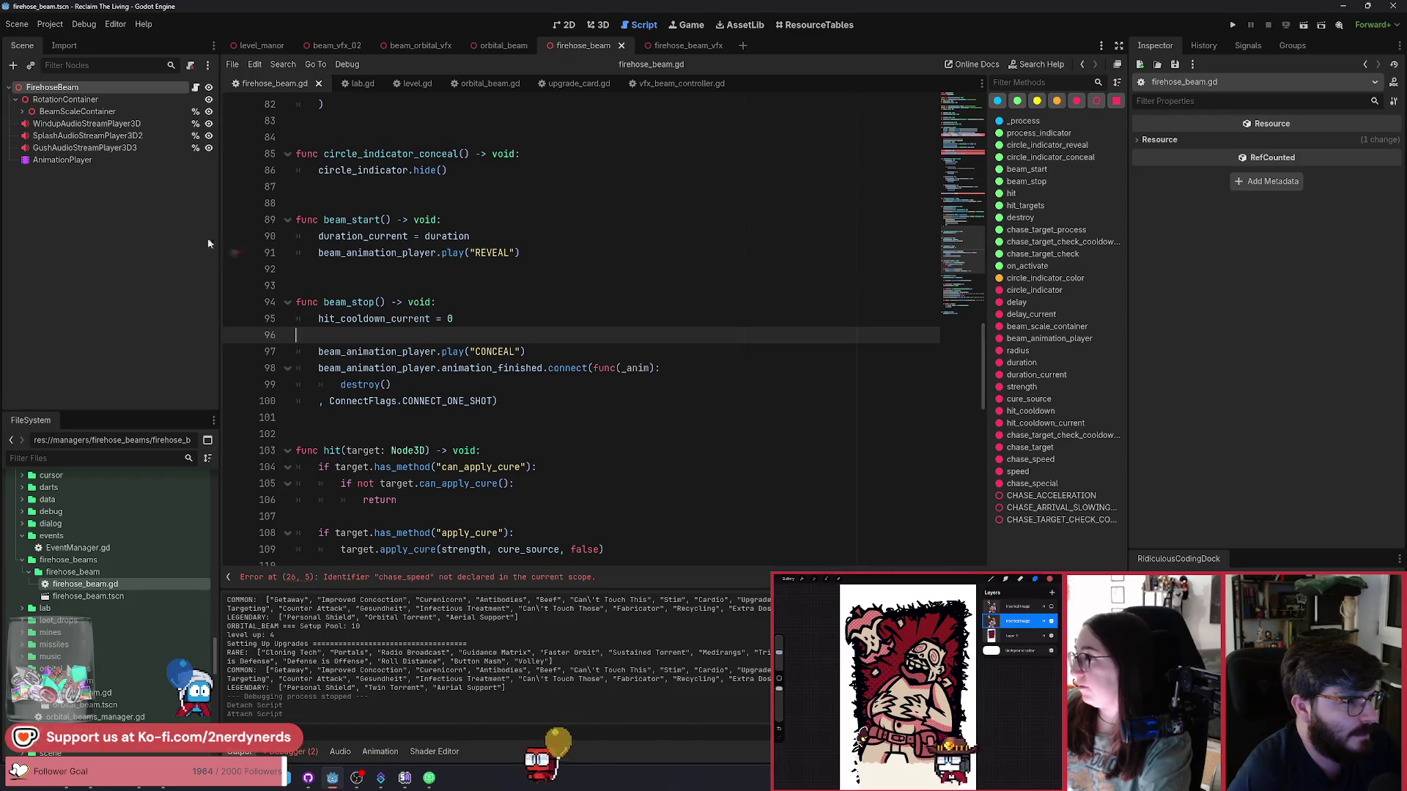
Delete the chase_target_process call in _process and save.
right_click(88, 160)
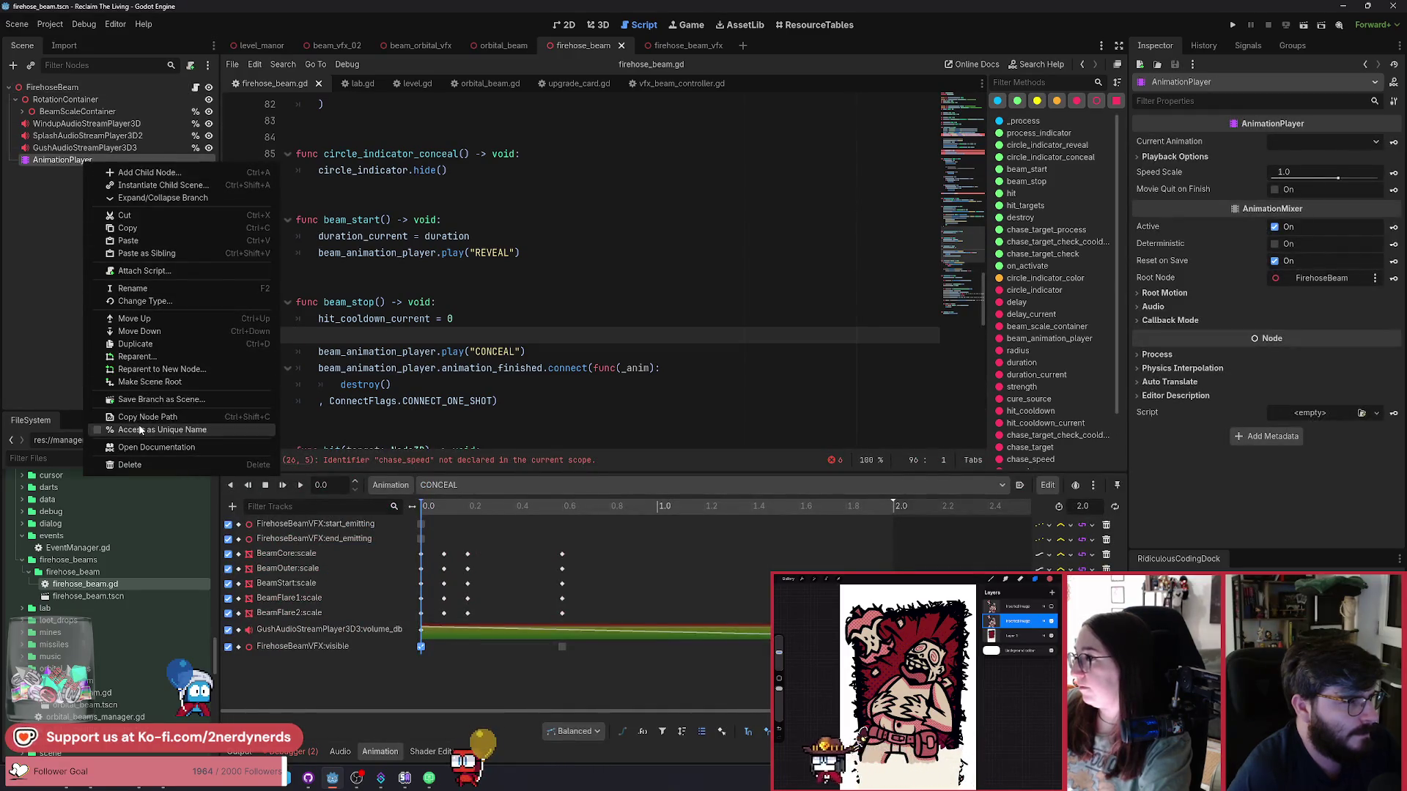
click(141, 428)
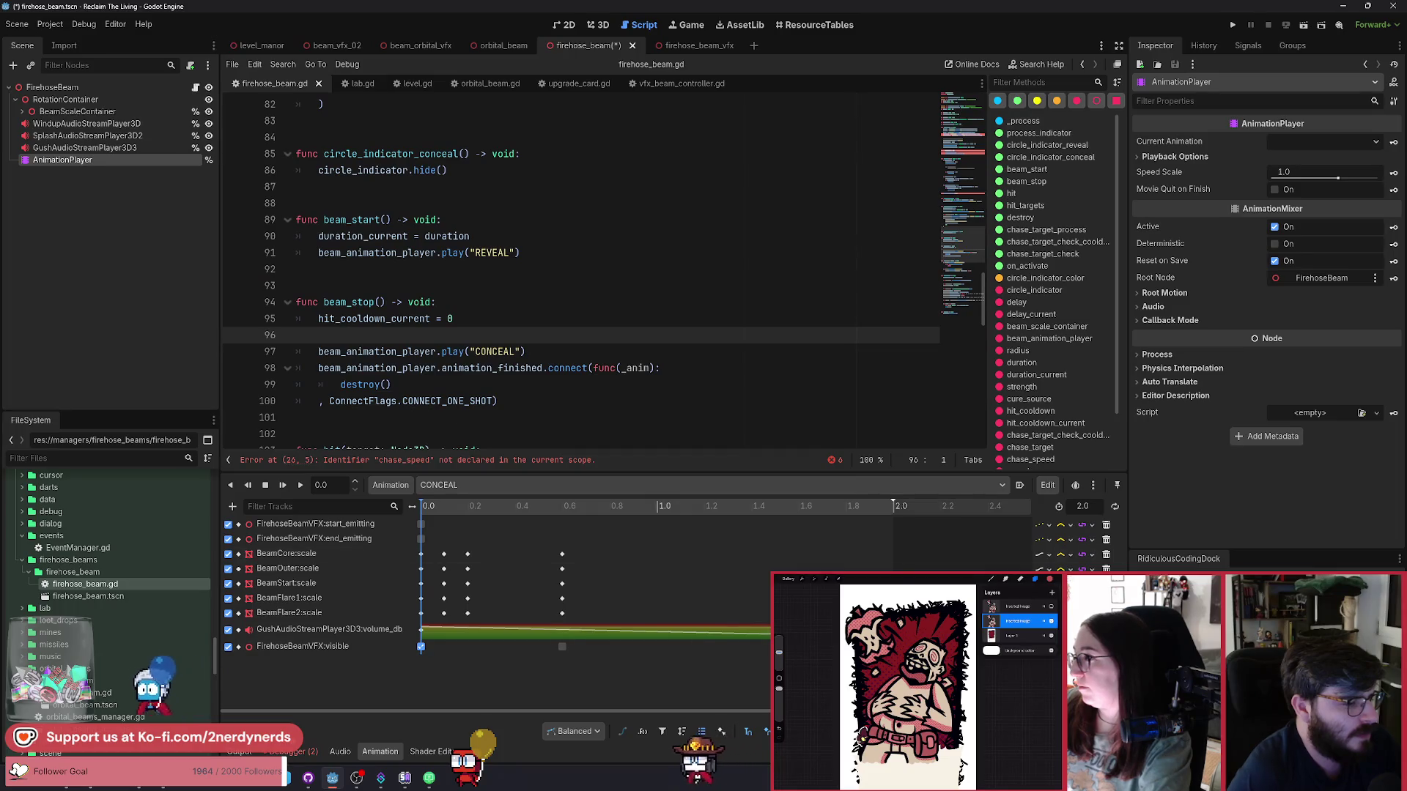
click(240, 751)
click(550, 401)
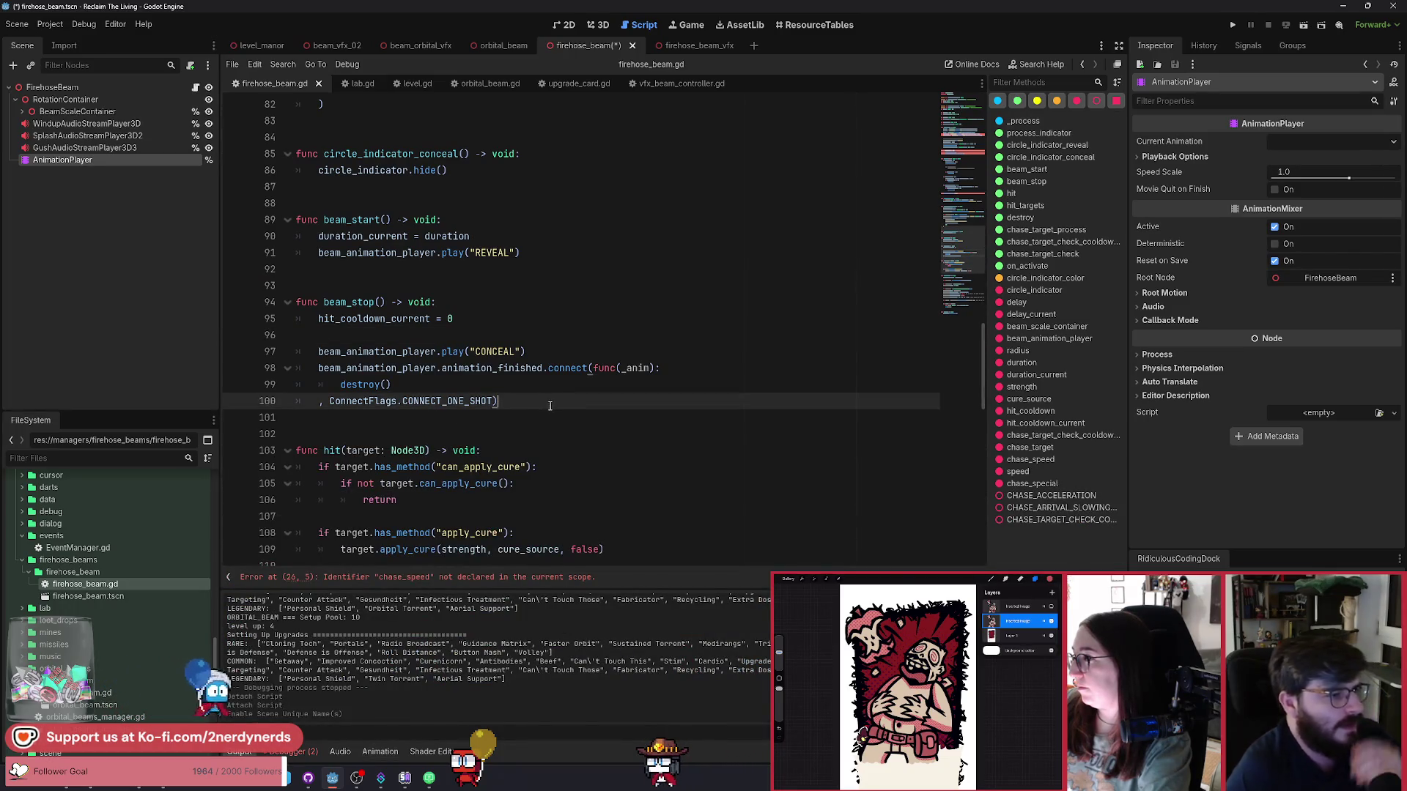
scroll(535, 408, up, 9)
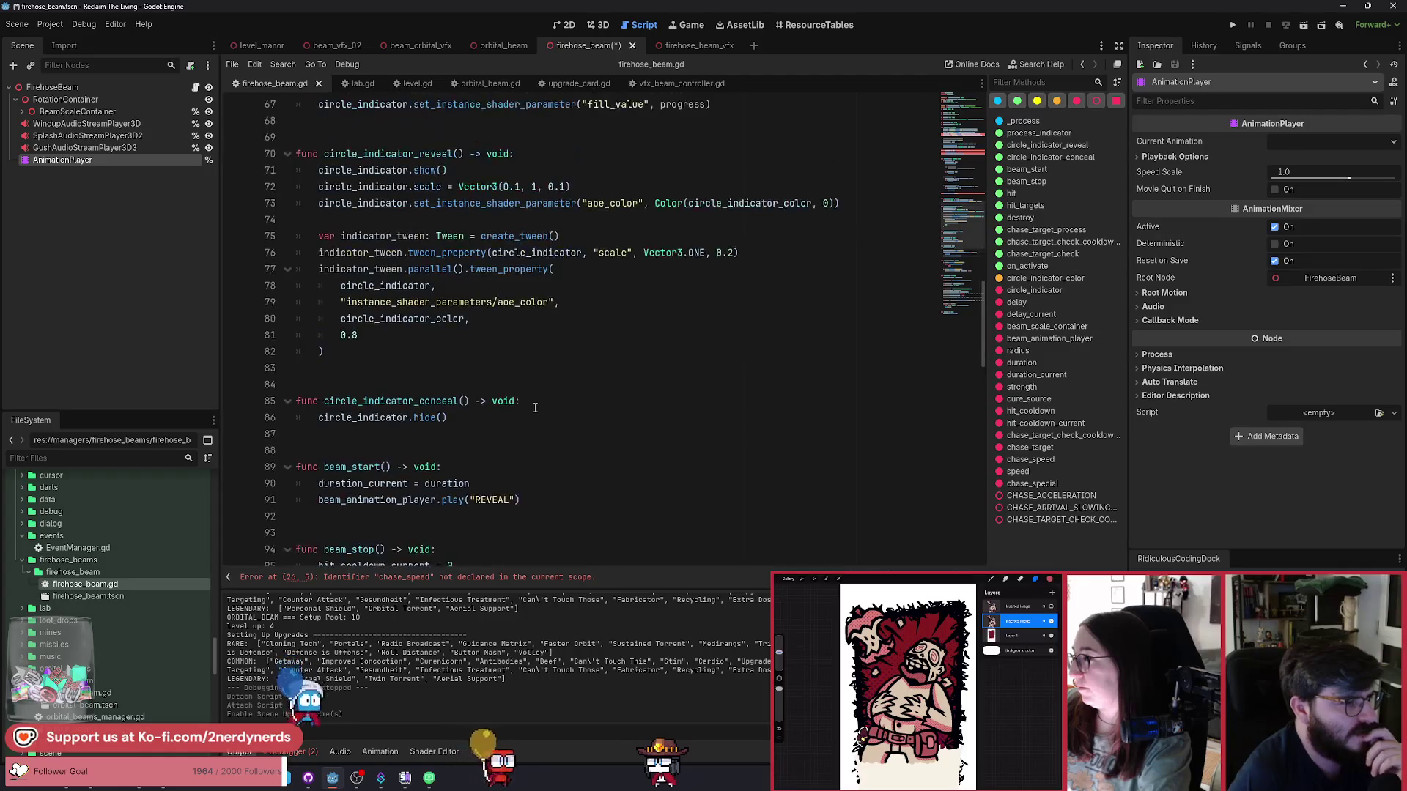
scroll(535, 408, up, 4)
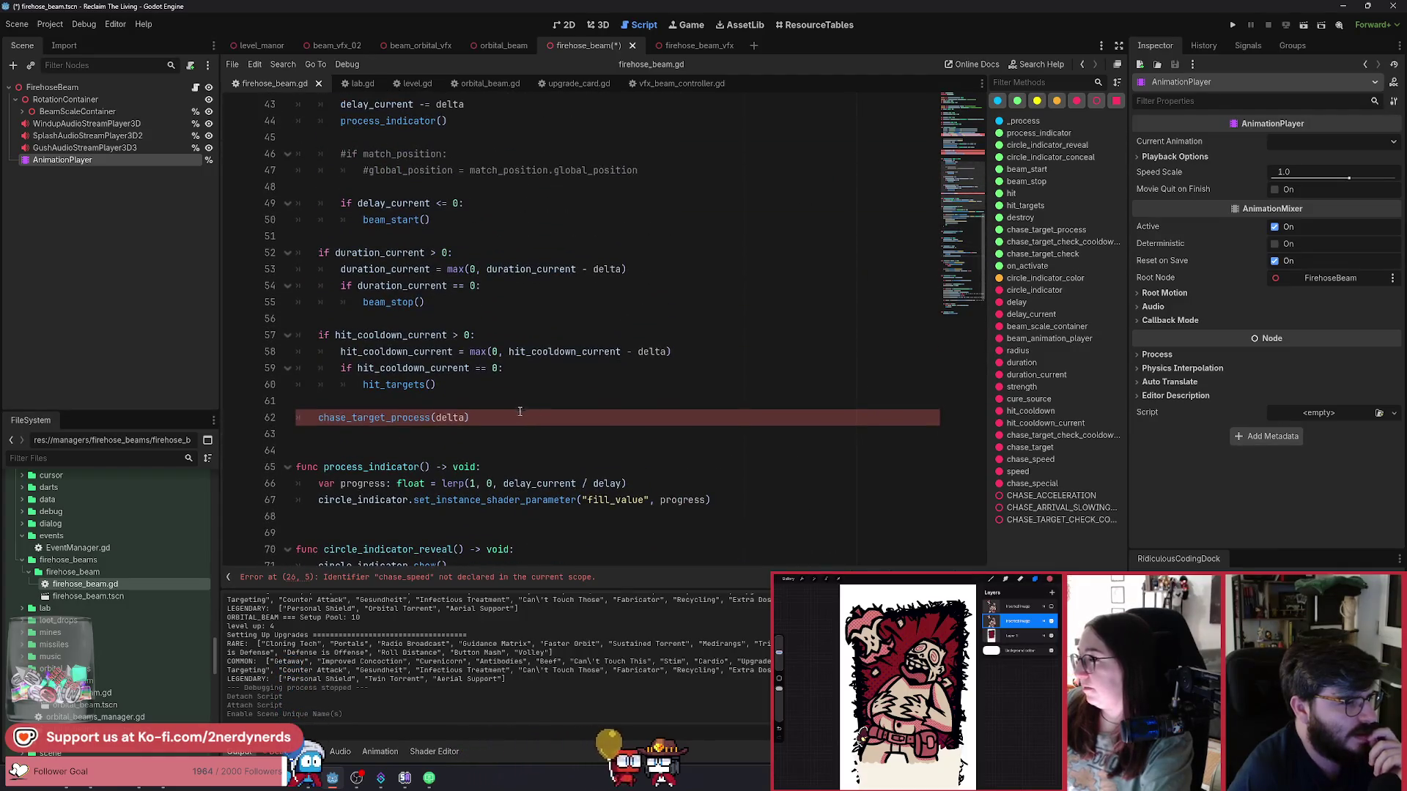
key(Delete)
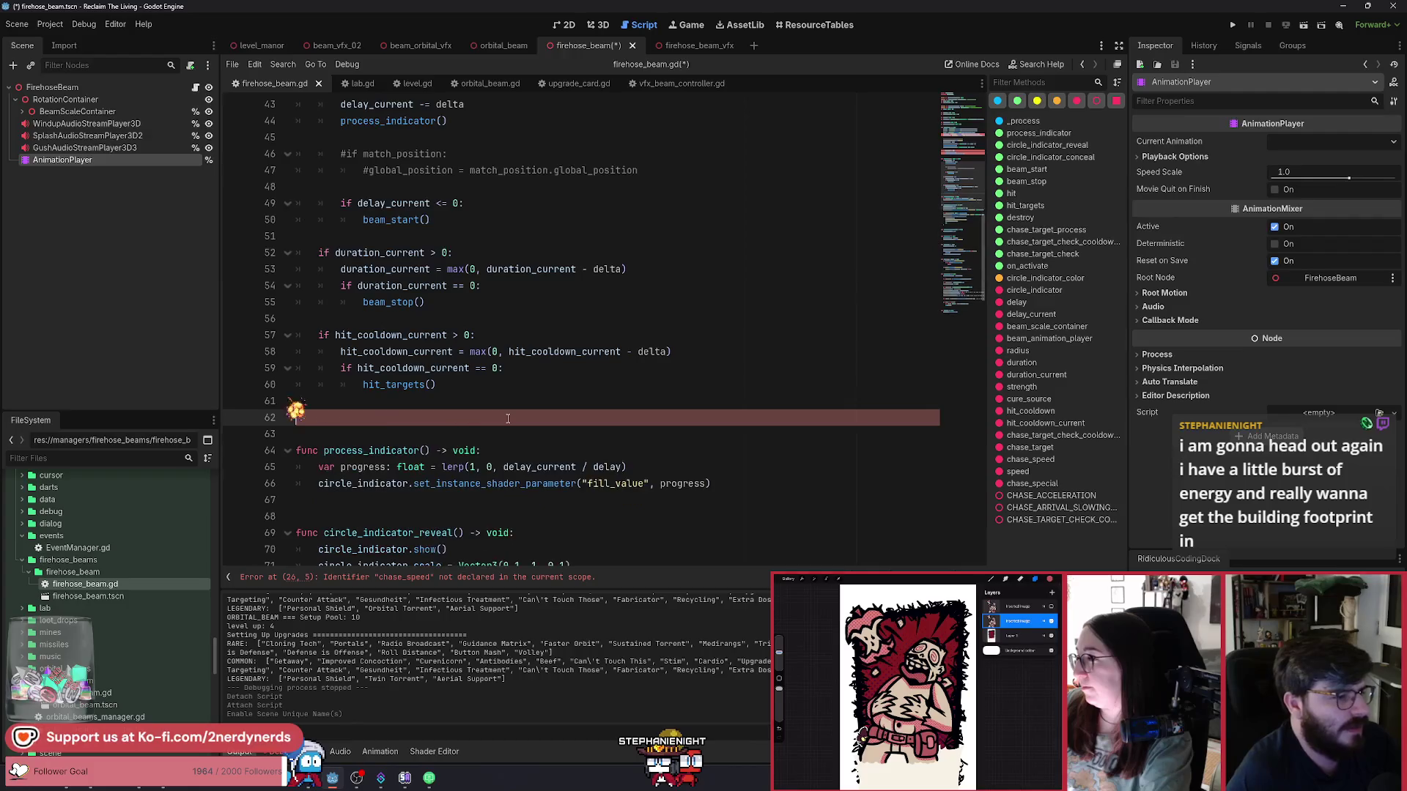
key(ctrl+s)
Strip the chase_speed block and chase_speed/chase_special assignments from on_activate, then save.
scroll(466, 480, up, 3)
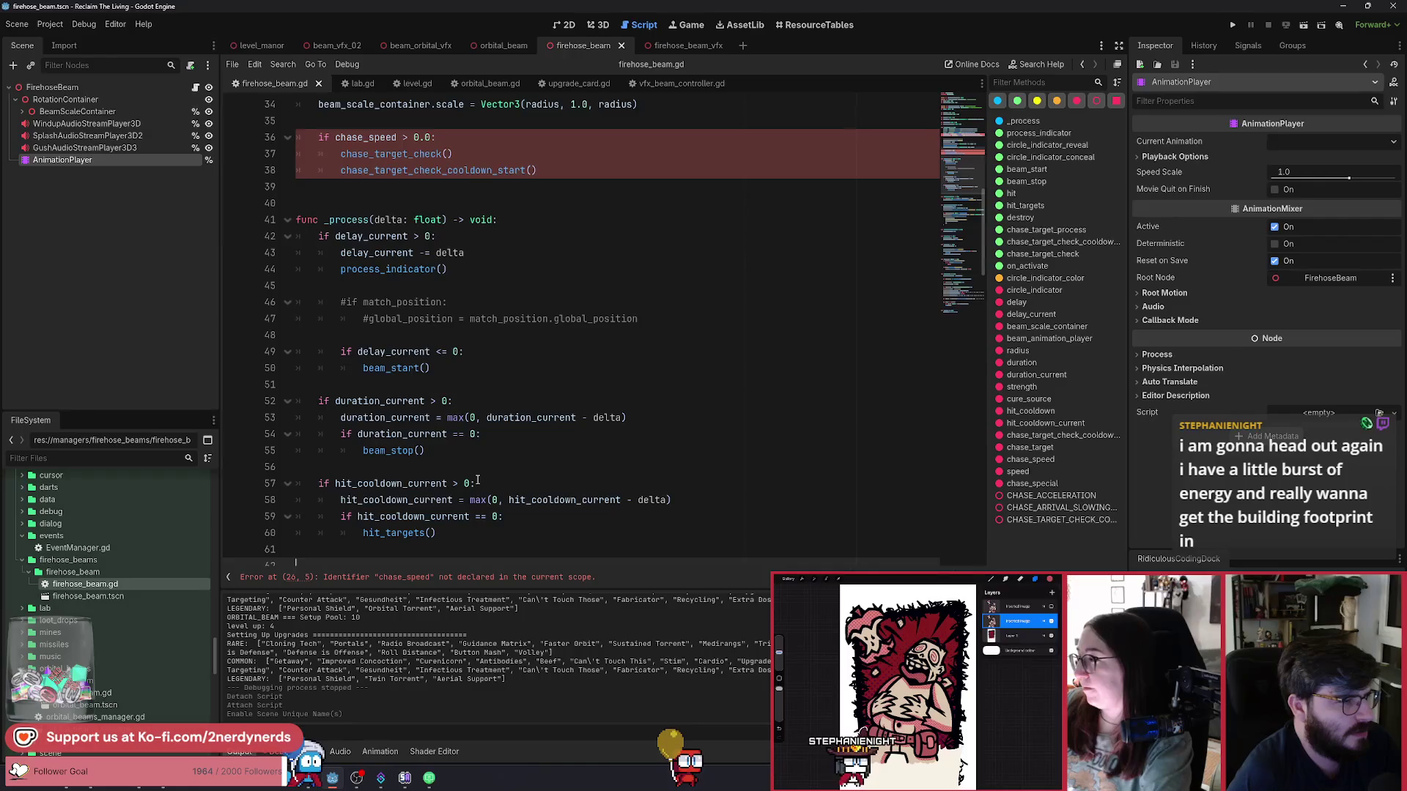
scroll(477, 480, up, 5)
drag(542, 418, 275, 391)
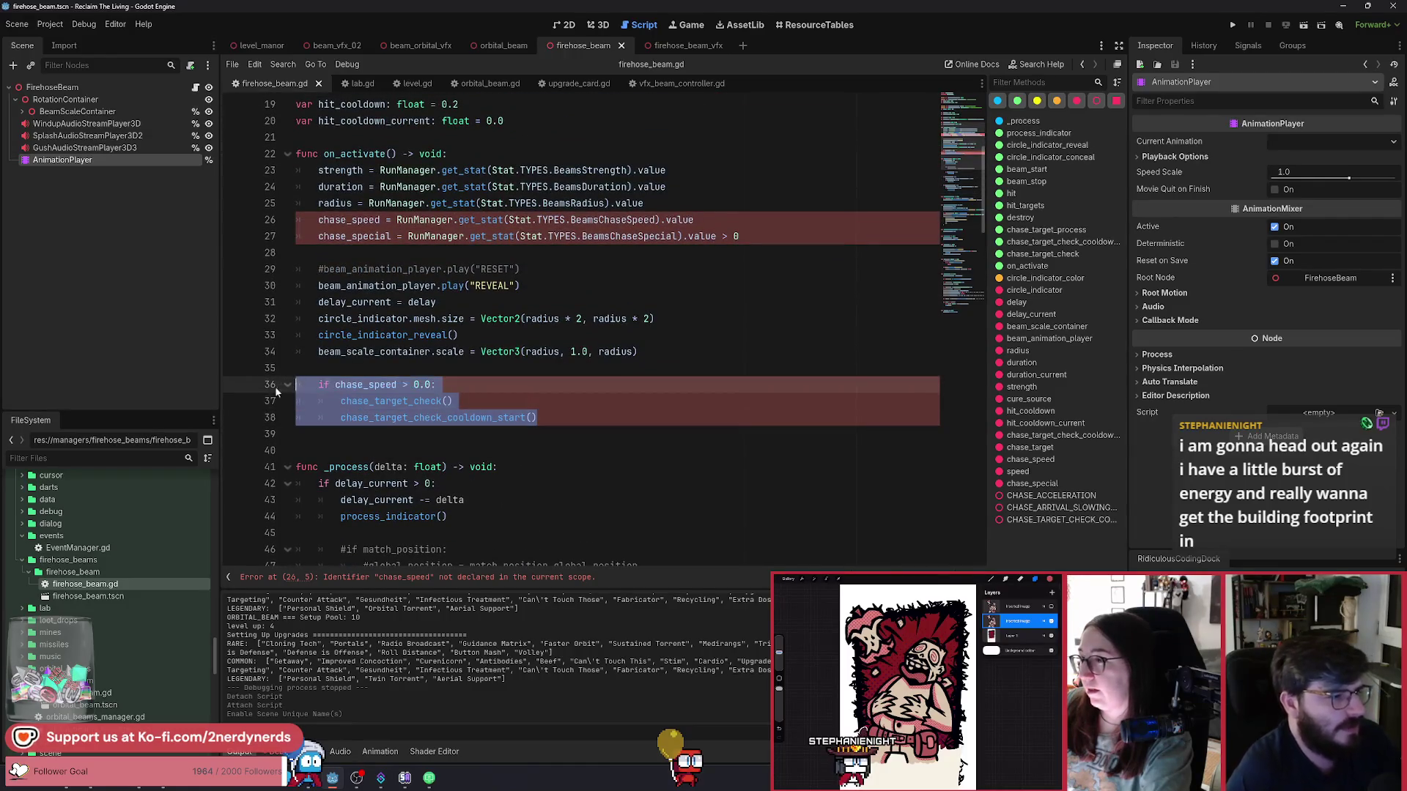
key(BackSpace)
key(BackSpace)
key(Up)
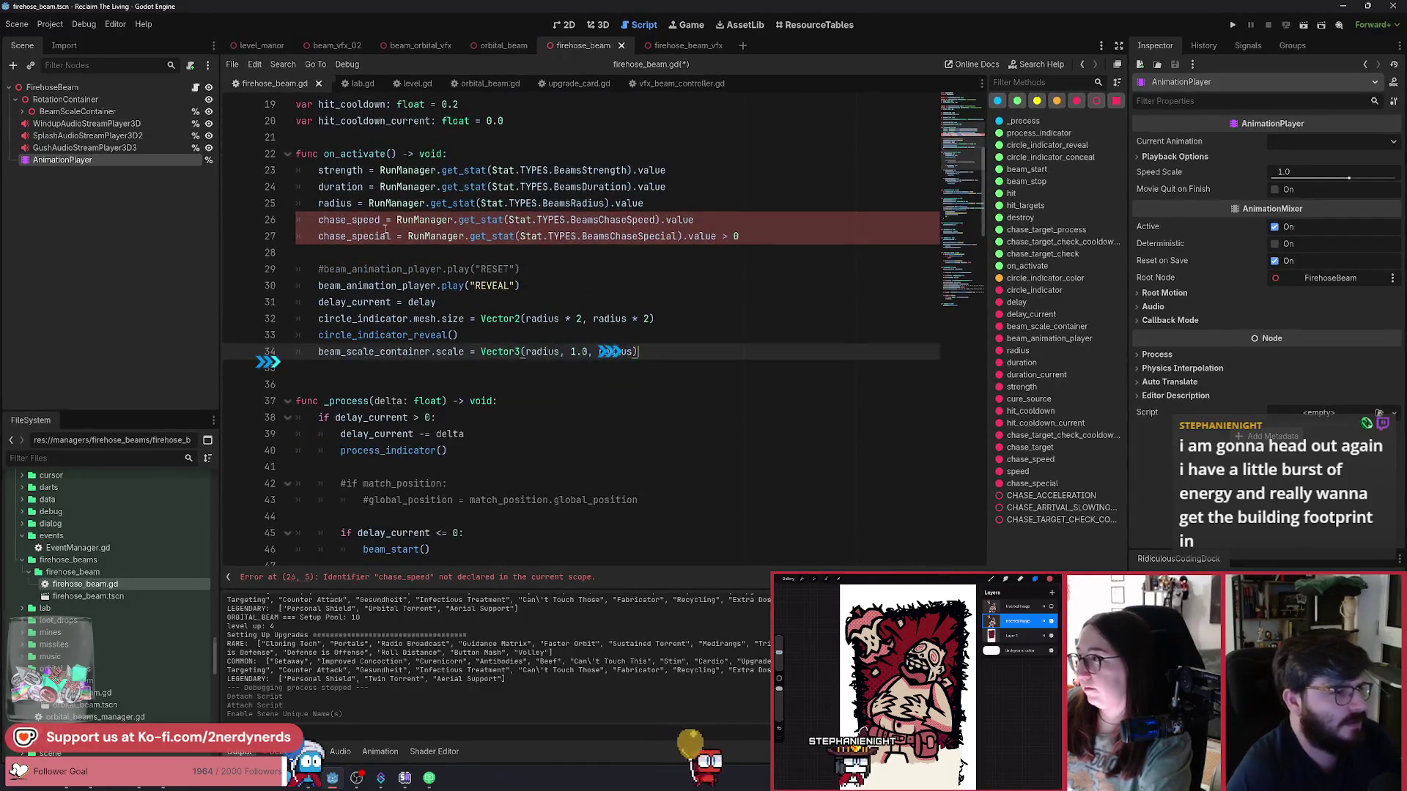
drag(741, 236, 296, 220)
key(BackSpace)
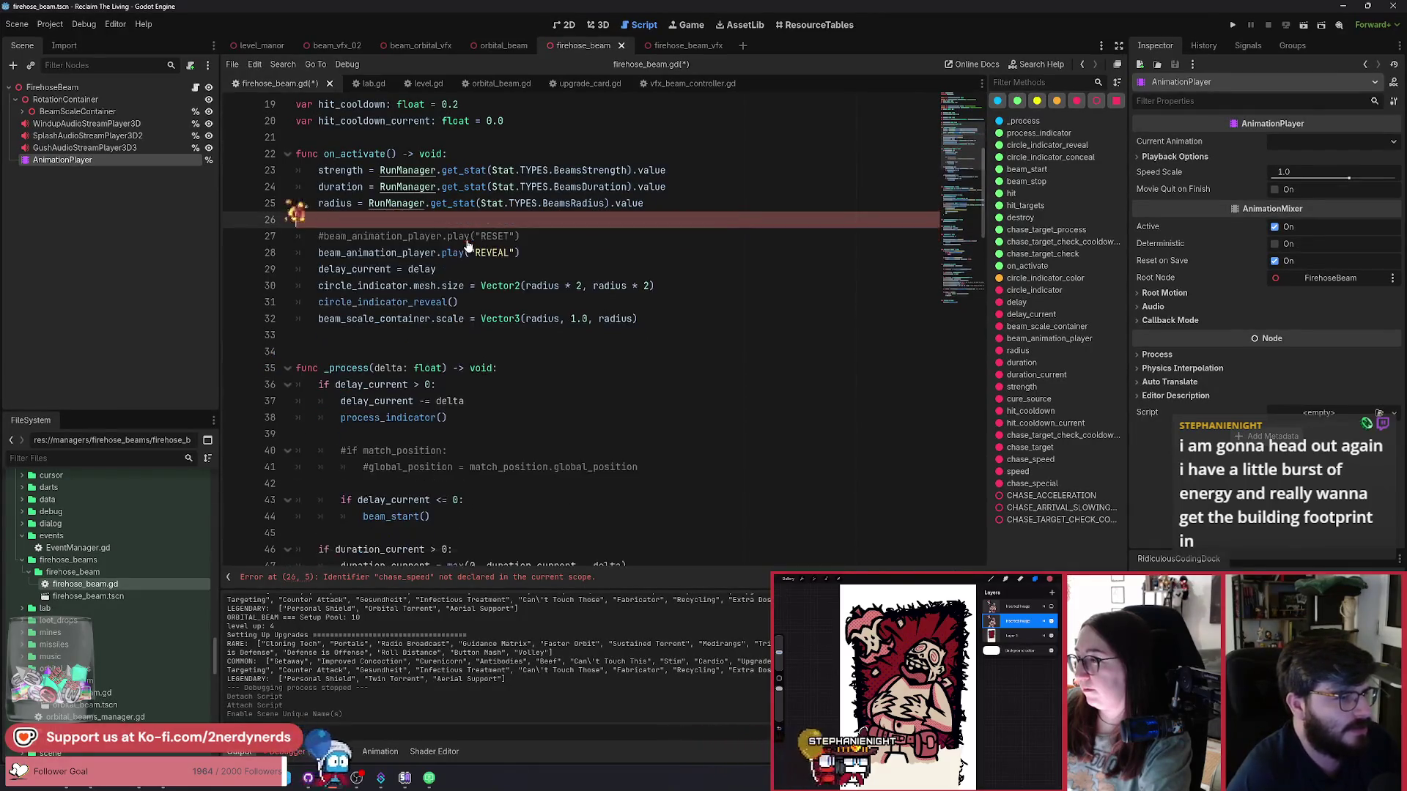
key(ctrl+s)
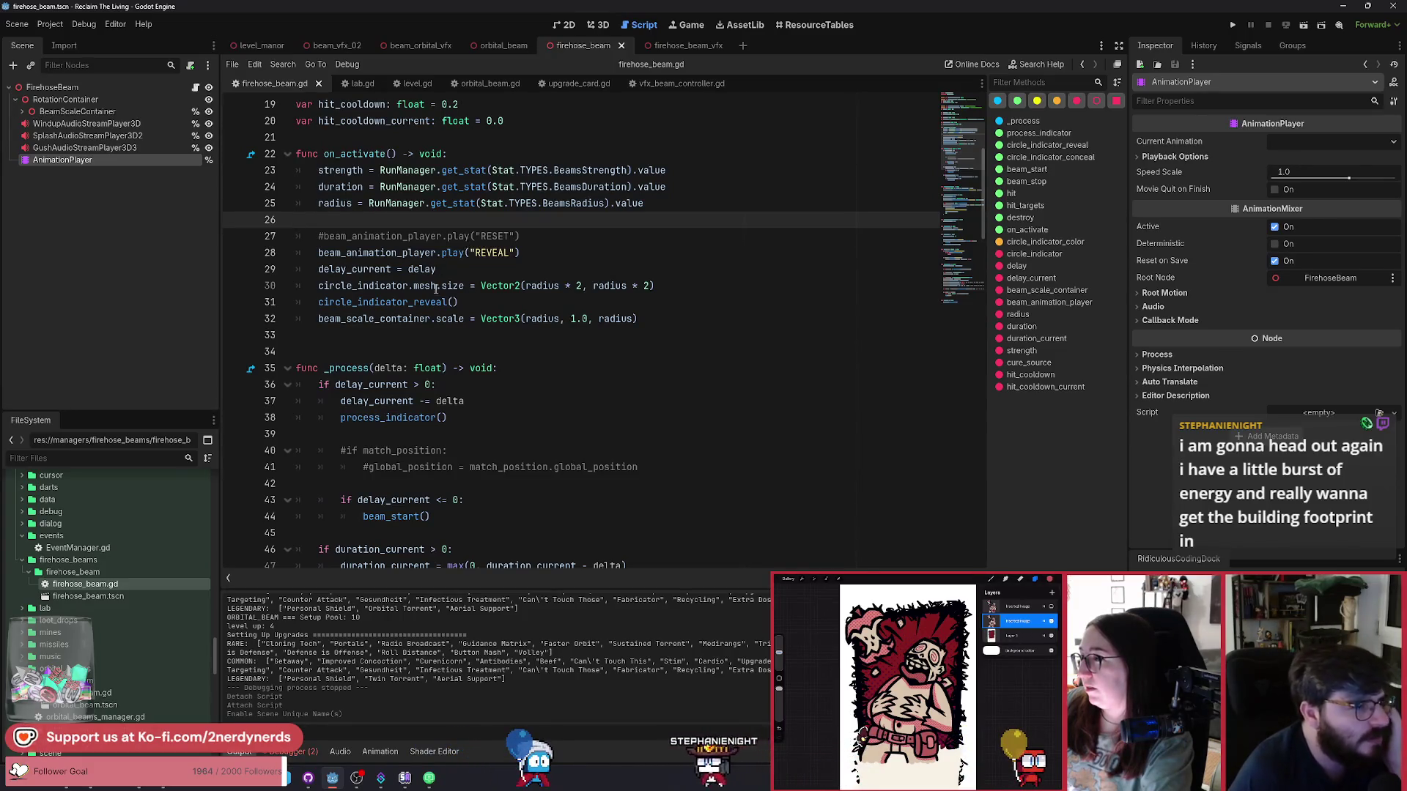
Place the caret just after the hit_cooldown variables near the top of the script.
scroll(422, 334, up, 3)
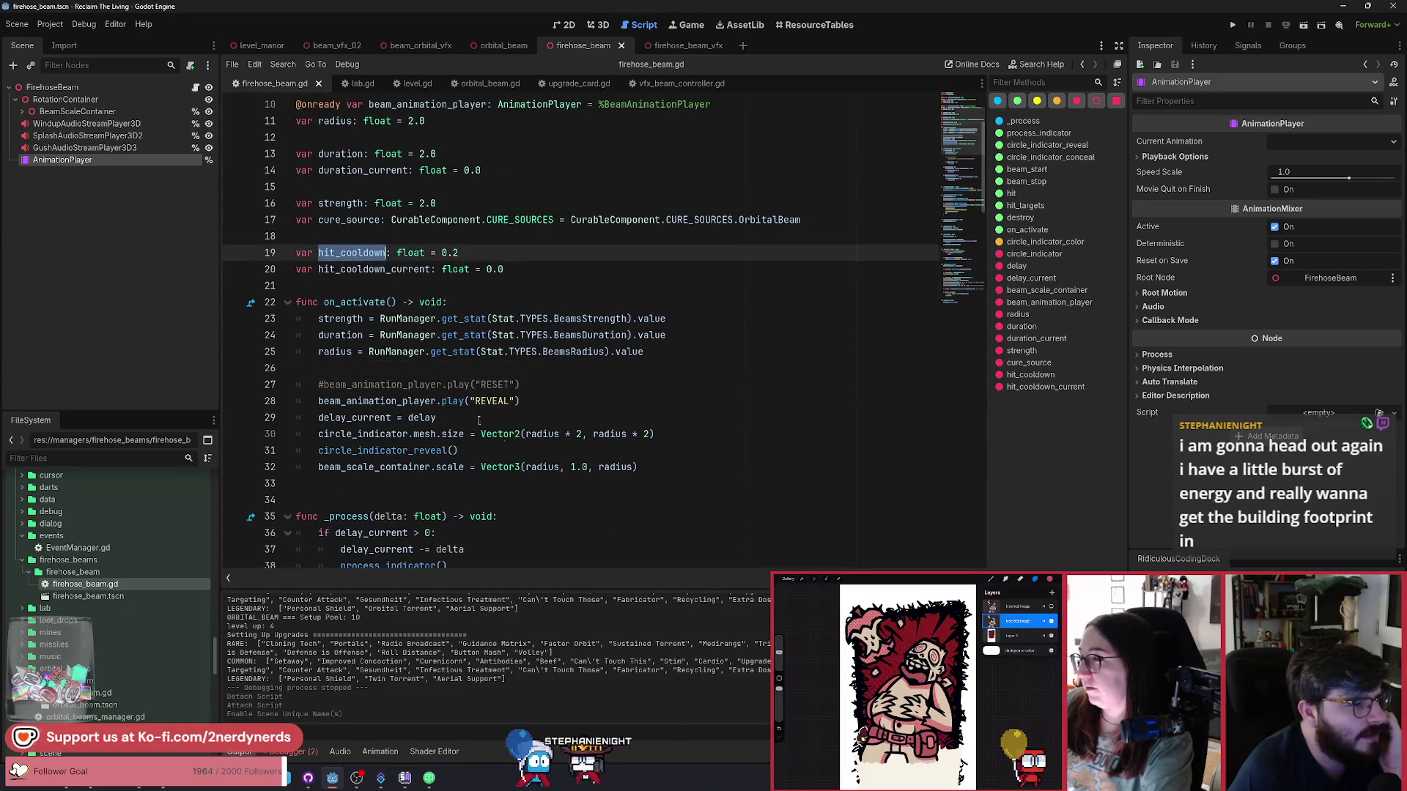
scroll(507, 450, down, 14)
scroll(508, 451, down, 13)
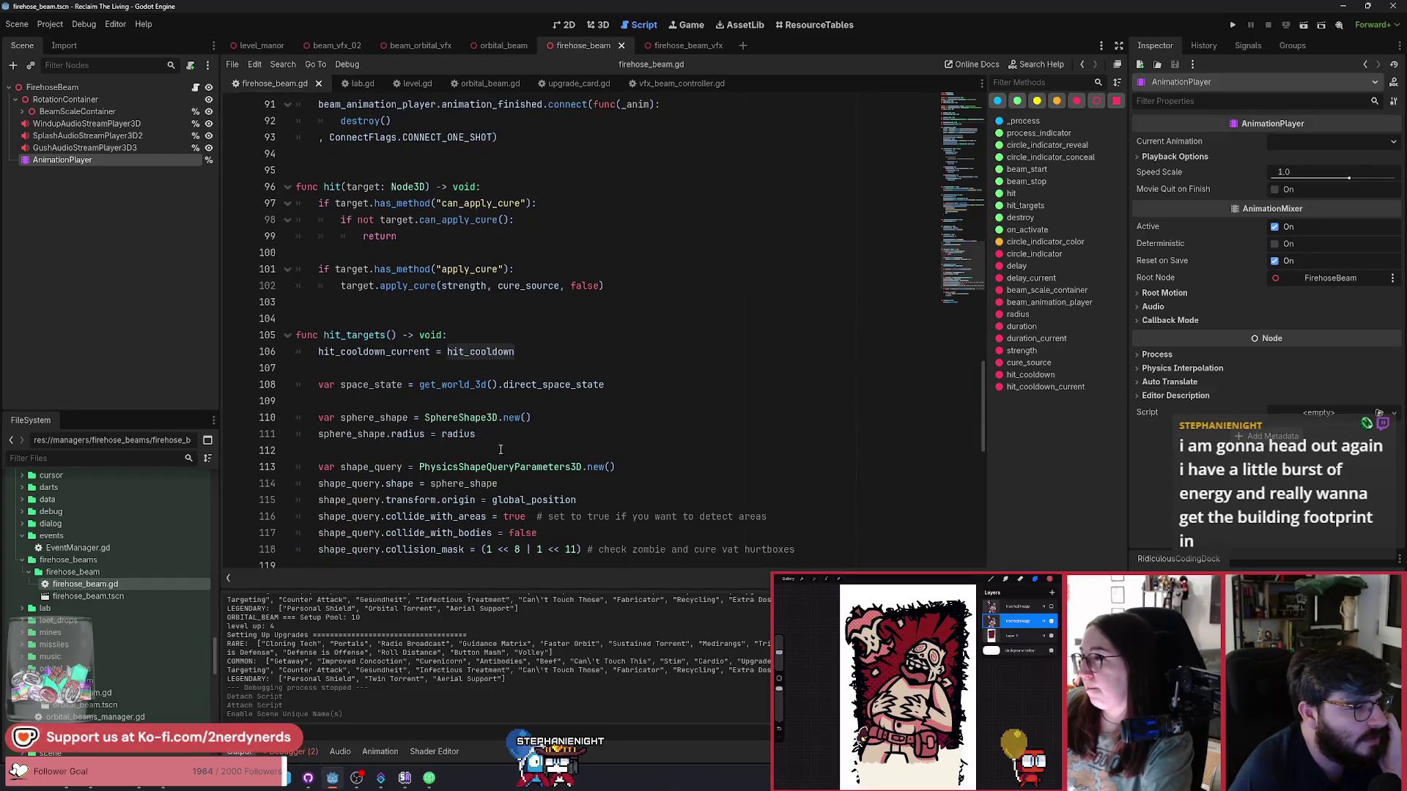
scroll(356, 335, up, 17)
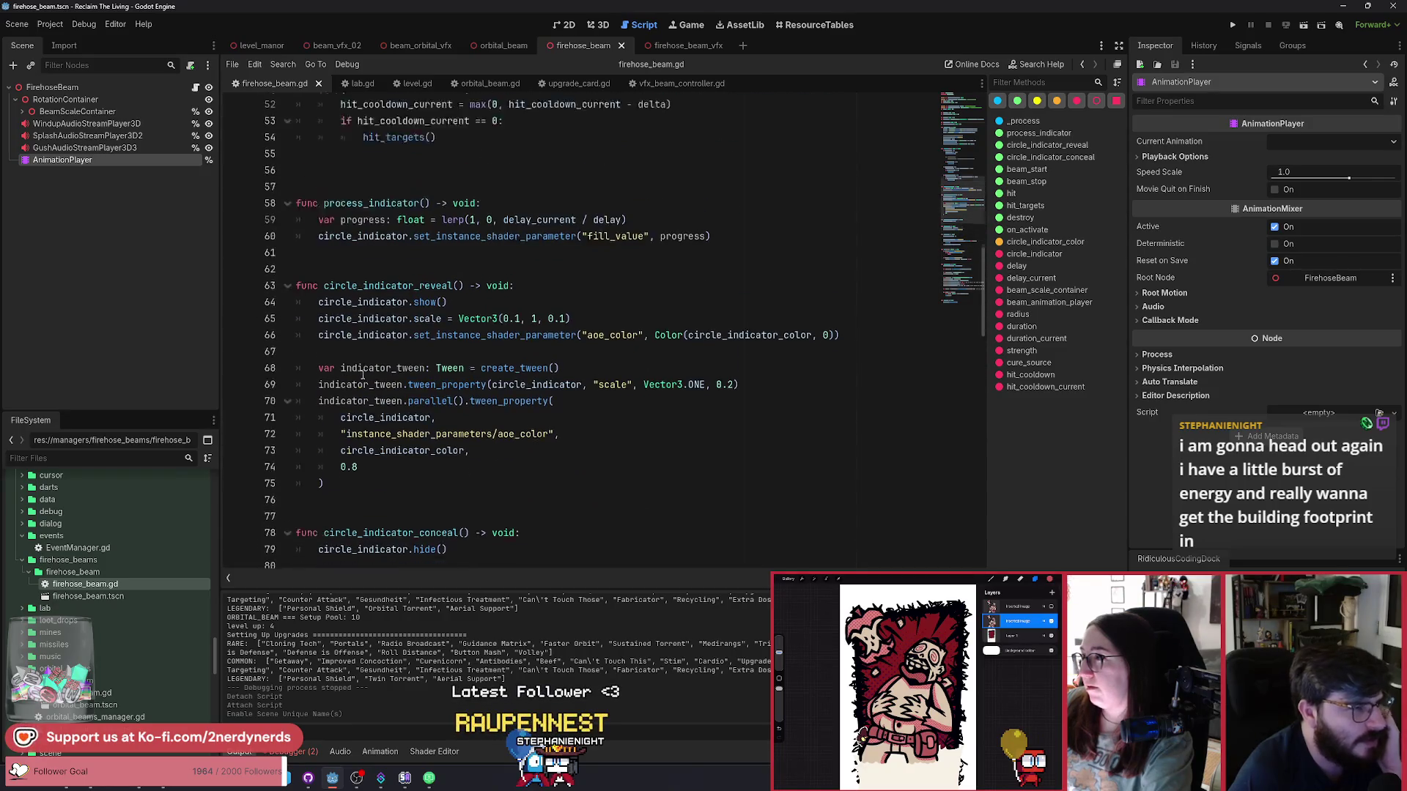
scroll(362, 376, up, 9)
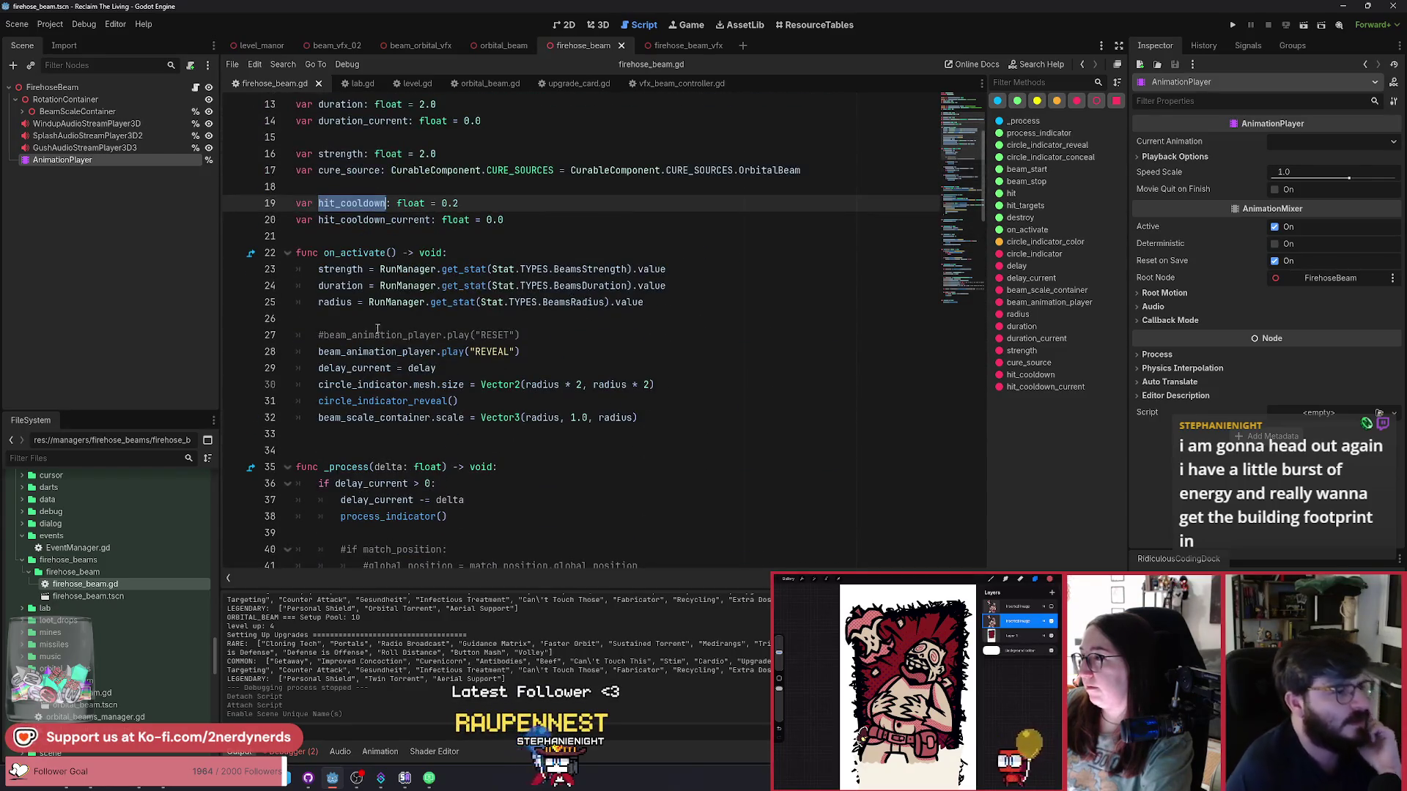
click(372, 230)
Add a _ready() function calling hit_targets(), followed by a blank line, and save.
key(Return)
key(Return)
key(Return)
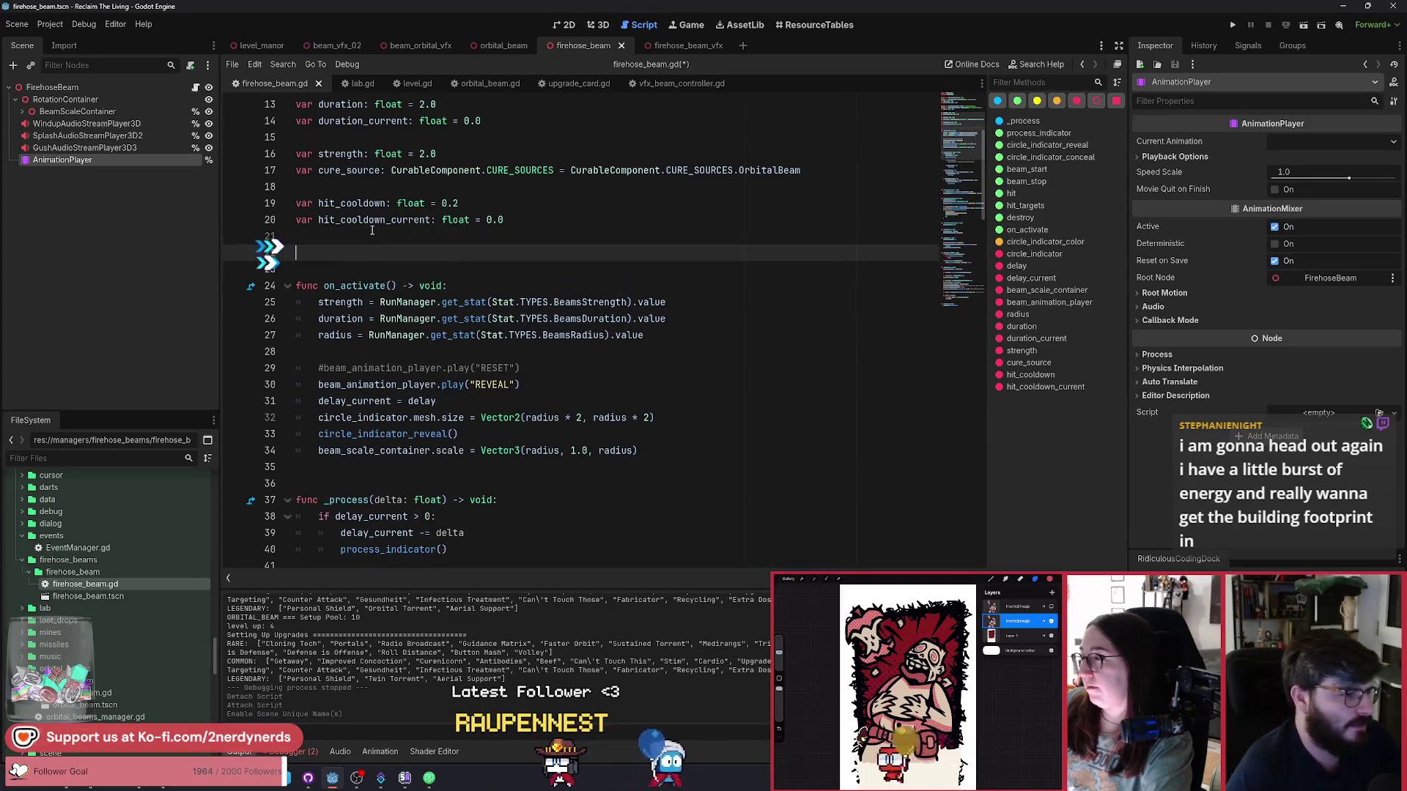
key(Up)
text(func _rea)
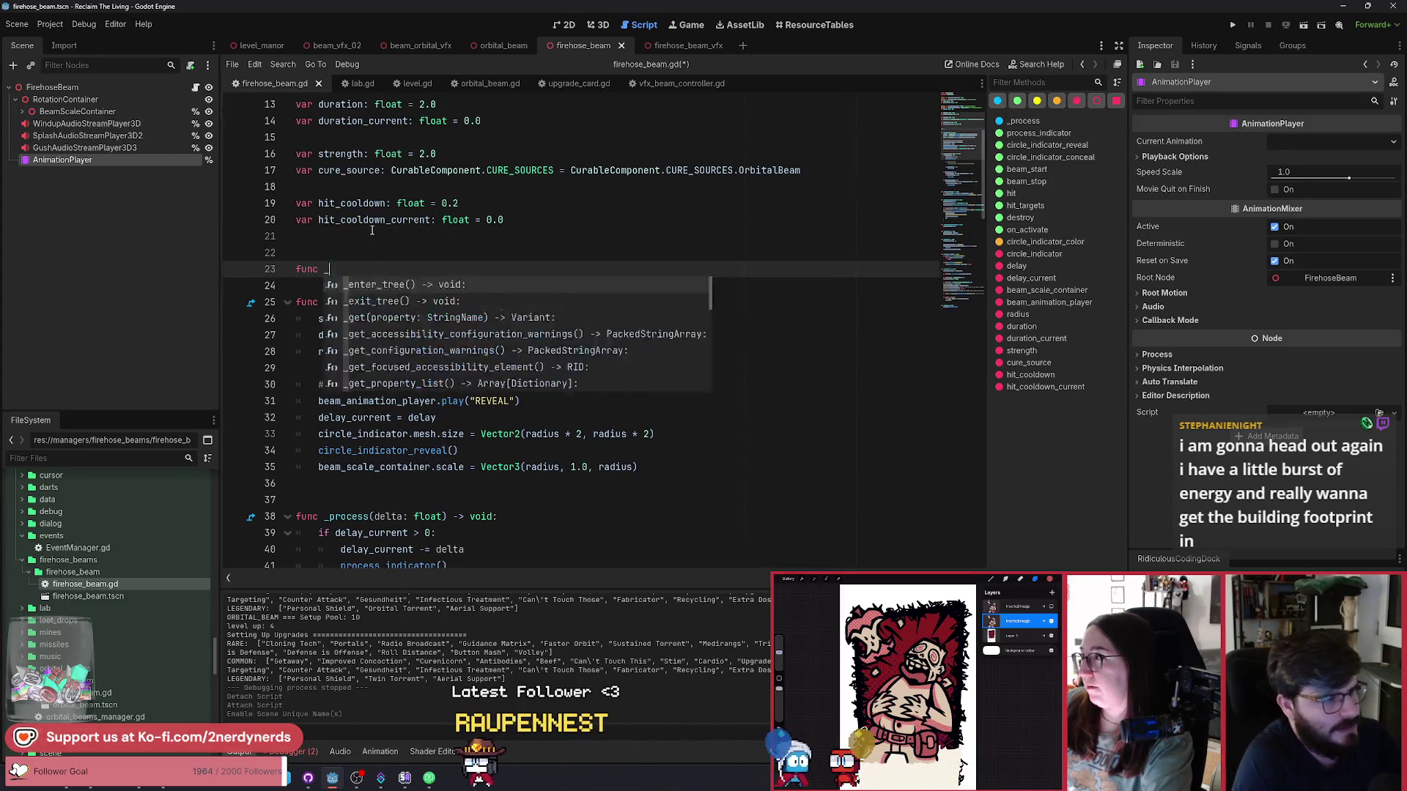
key(Return)
key(Return)
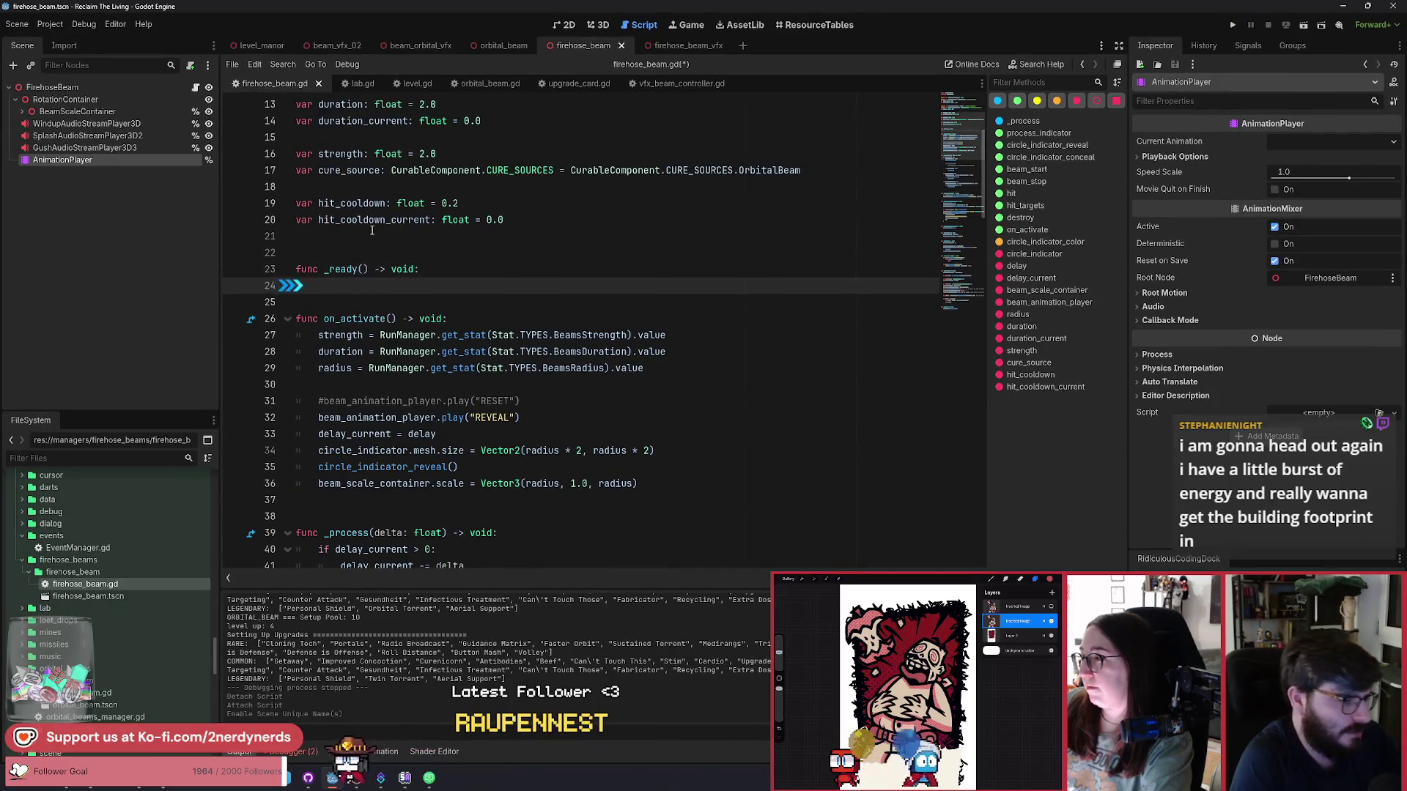
text(hit)
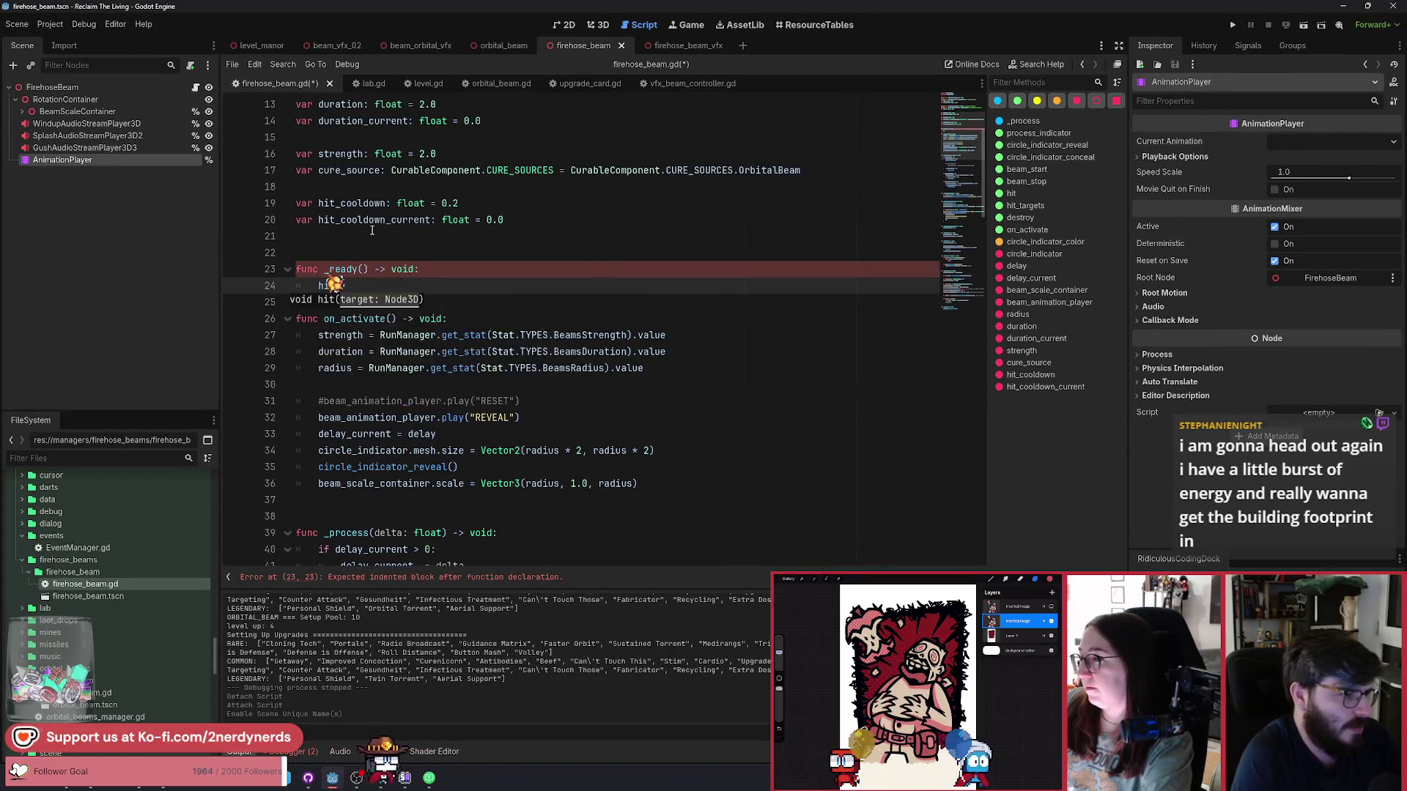
text(_ta)
key(Return)
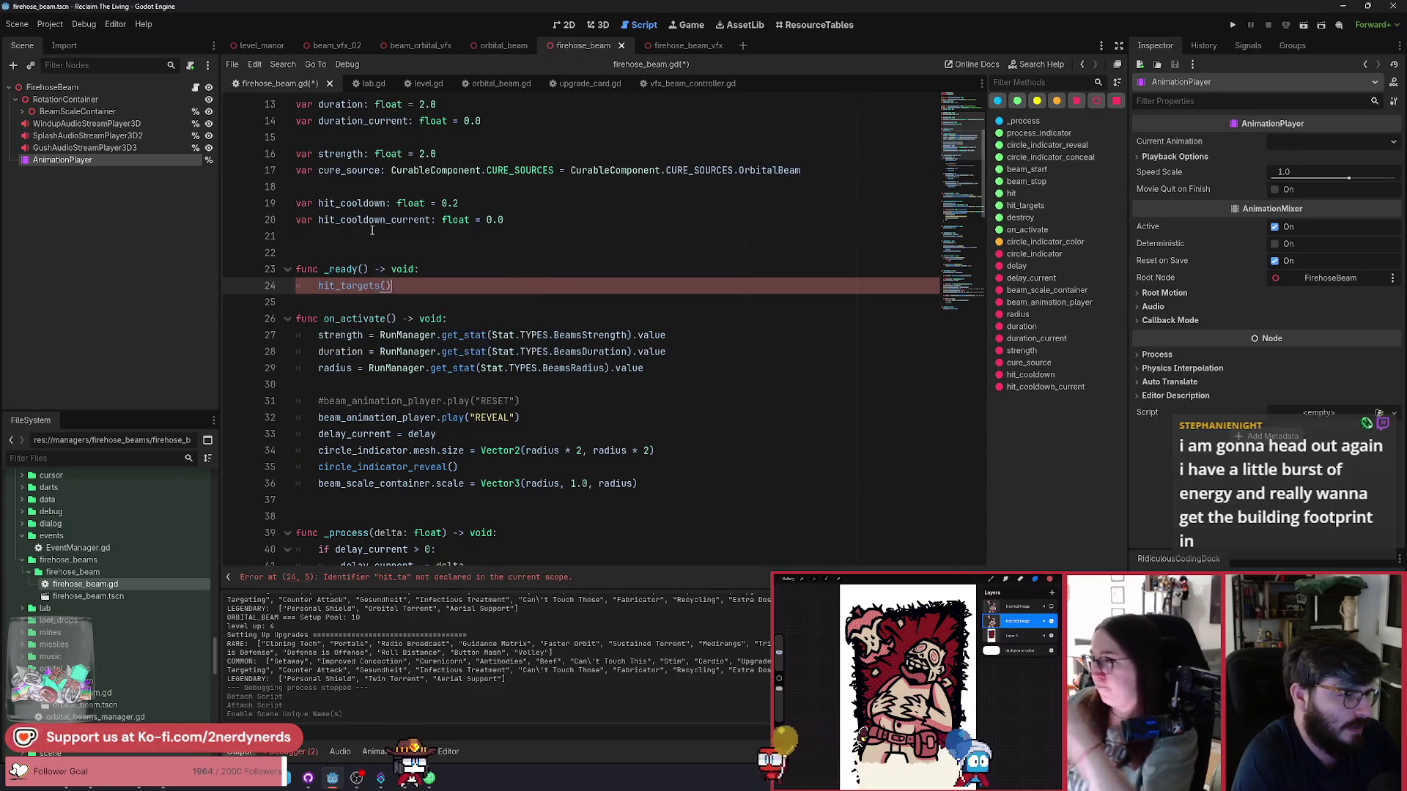
key(ctrl+s)
key(Down)
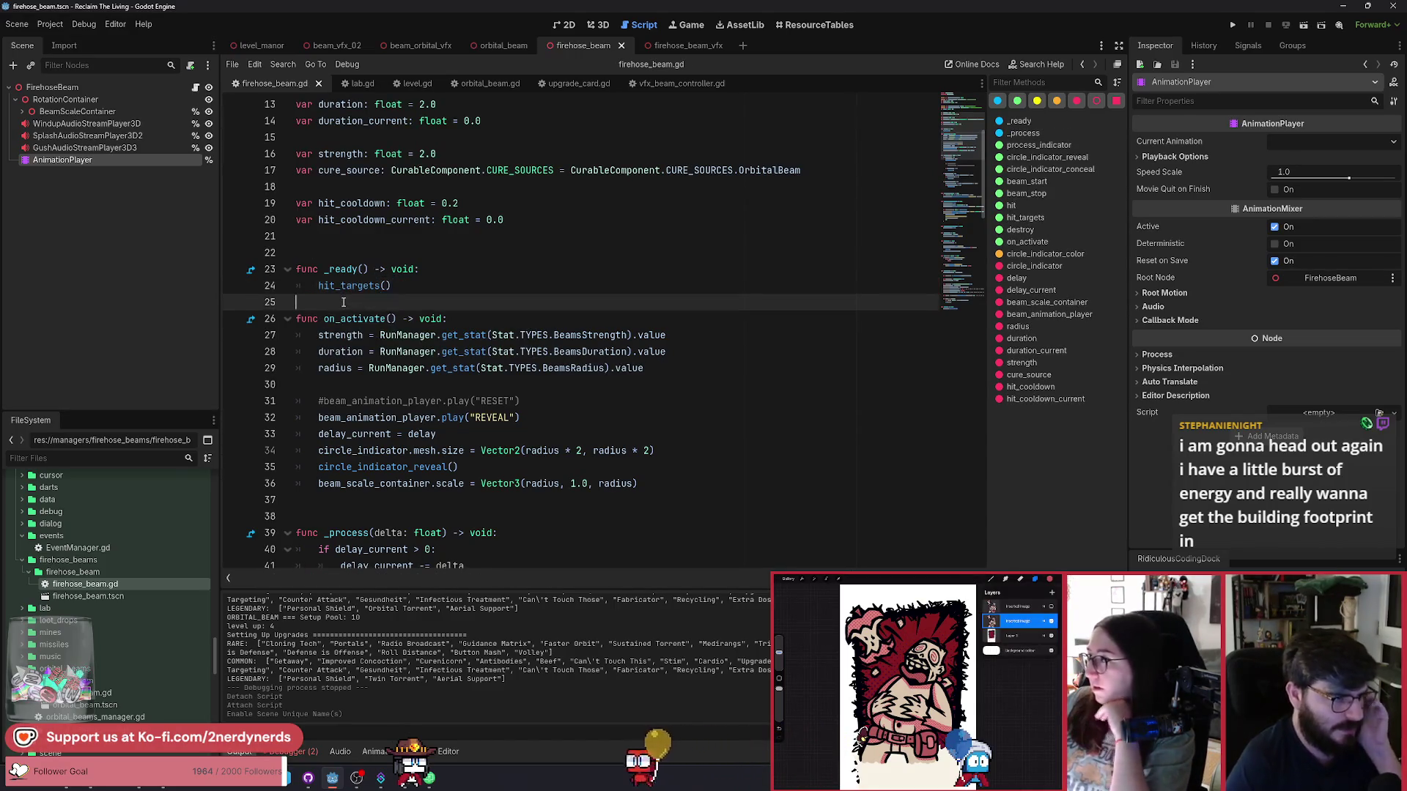
key(Return)
key(ctrl+s)
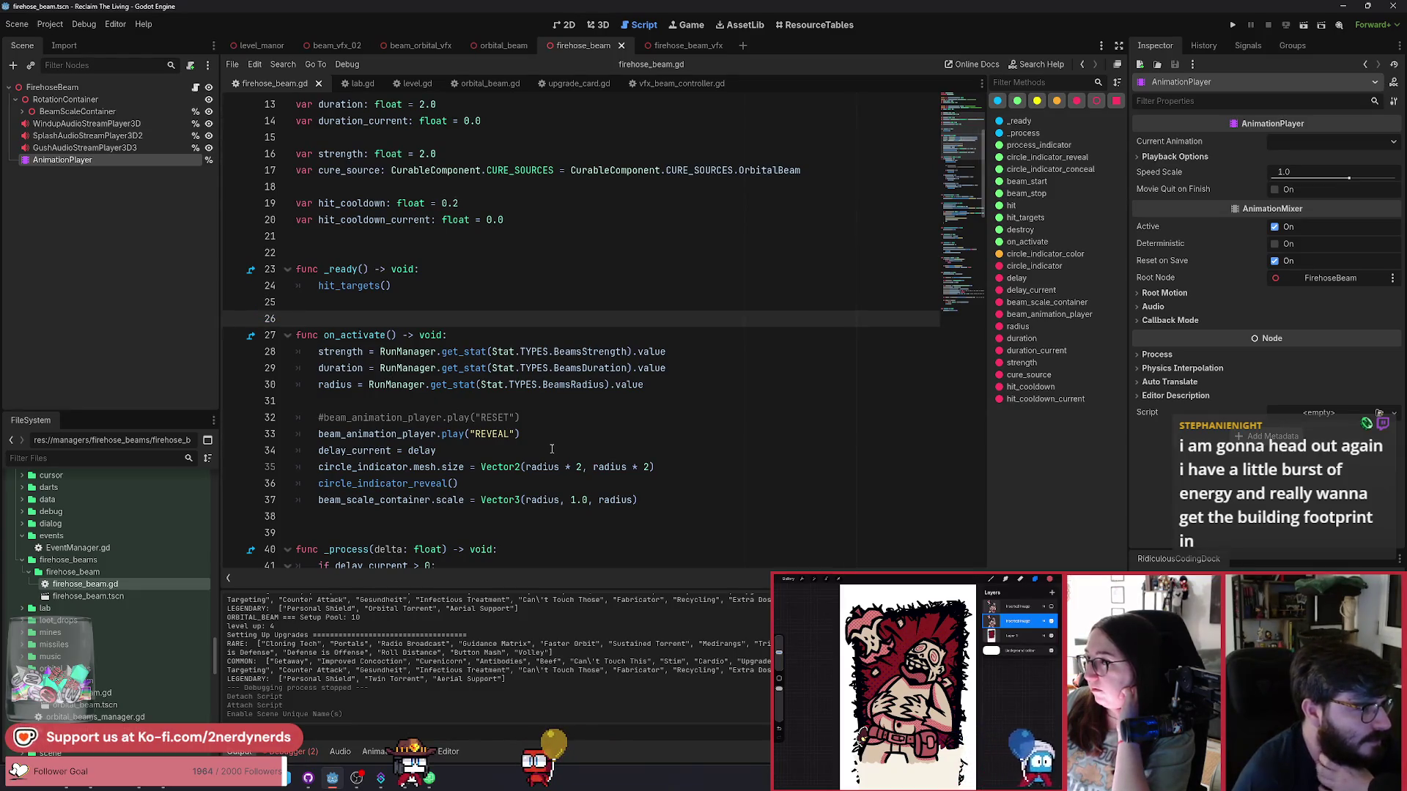
scroll(461, 467, down, 4)
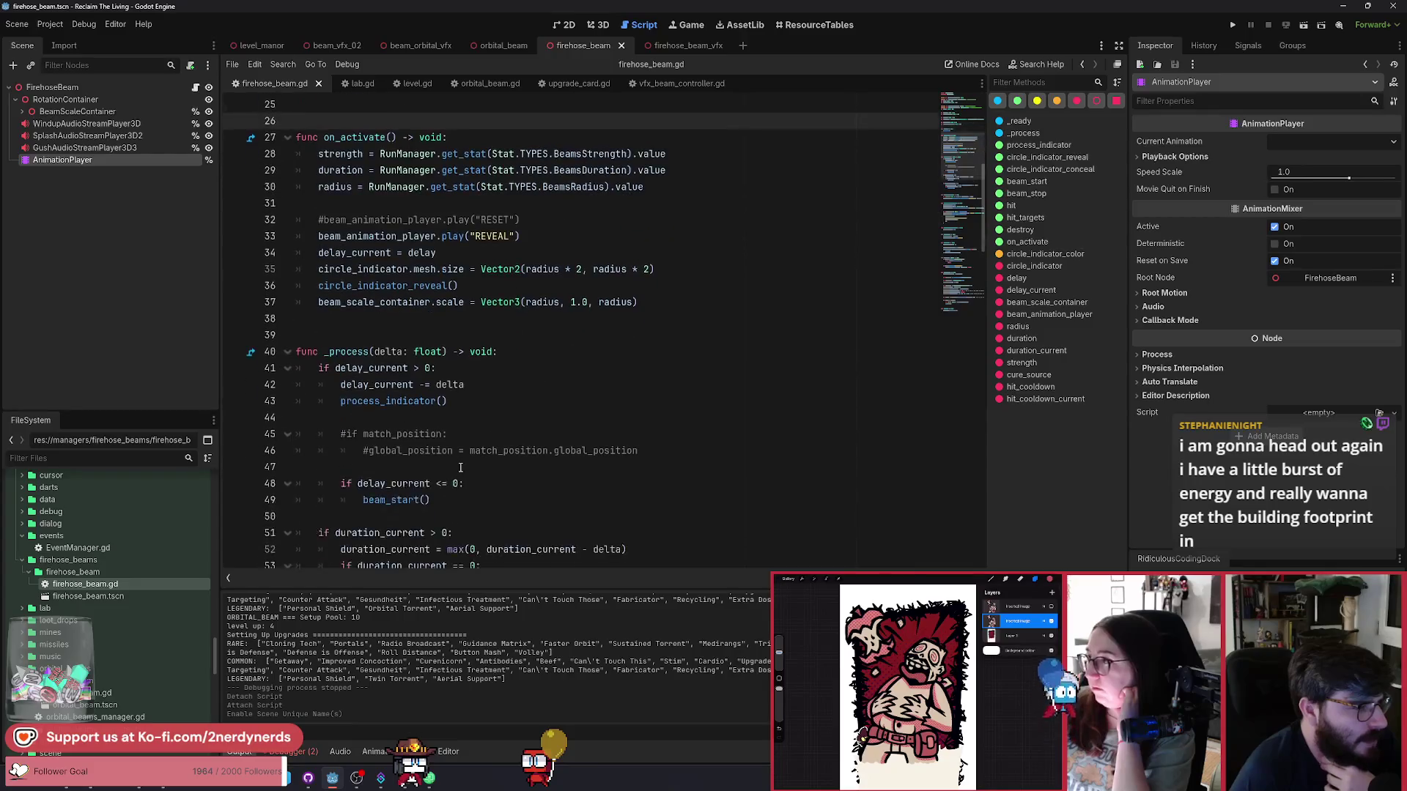
scroll(461, 466, down, 3)
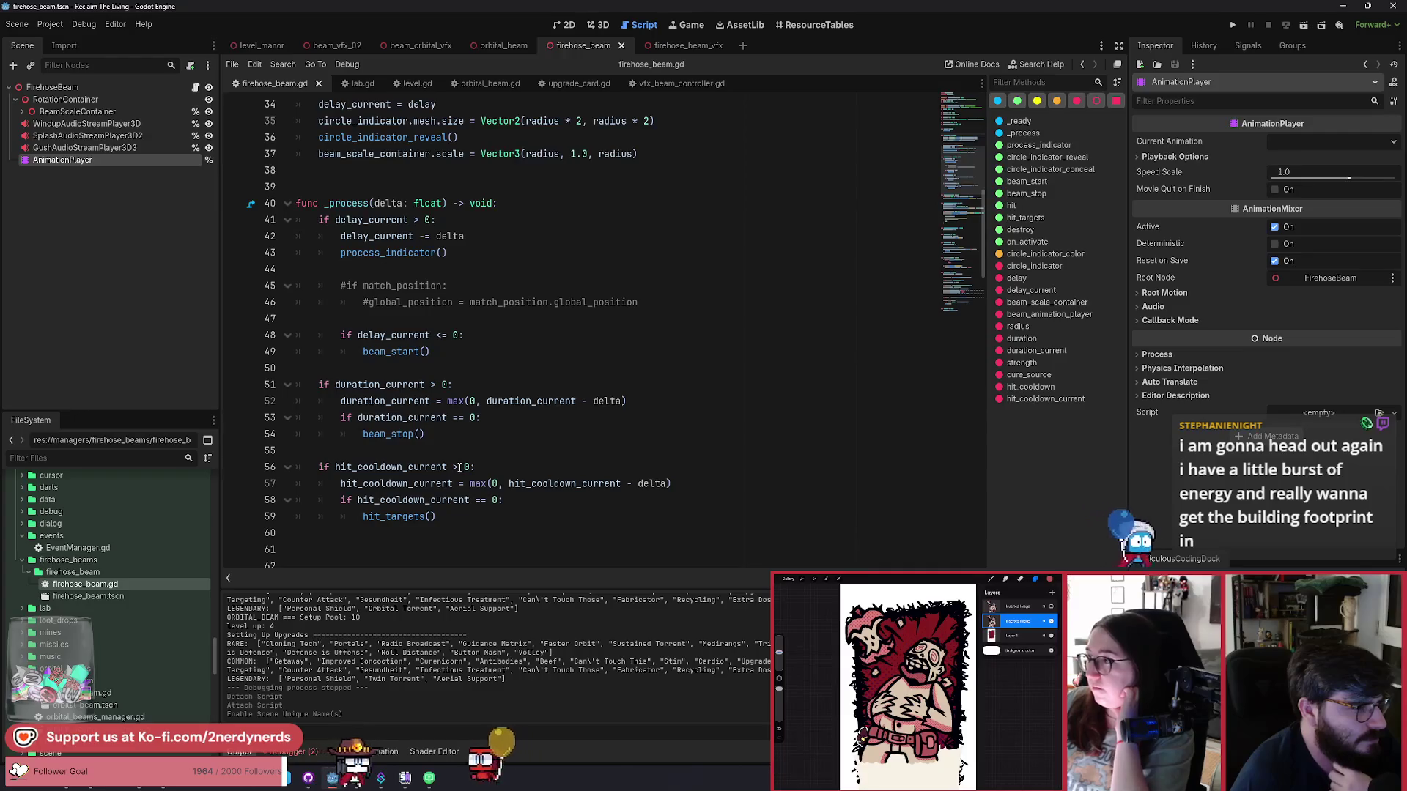
scroll(458, 466, down, 9)
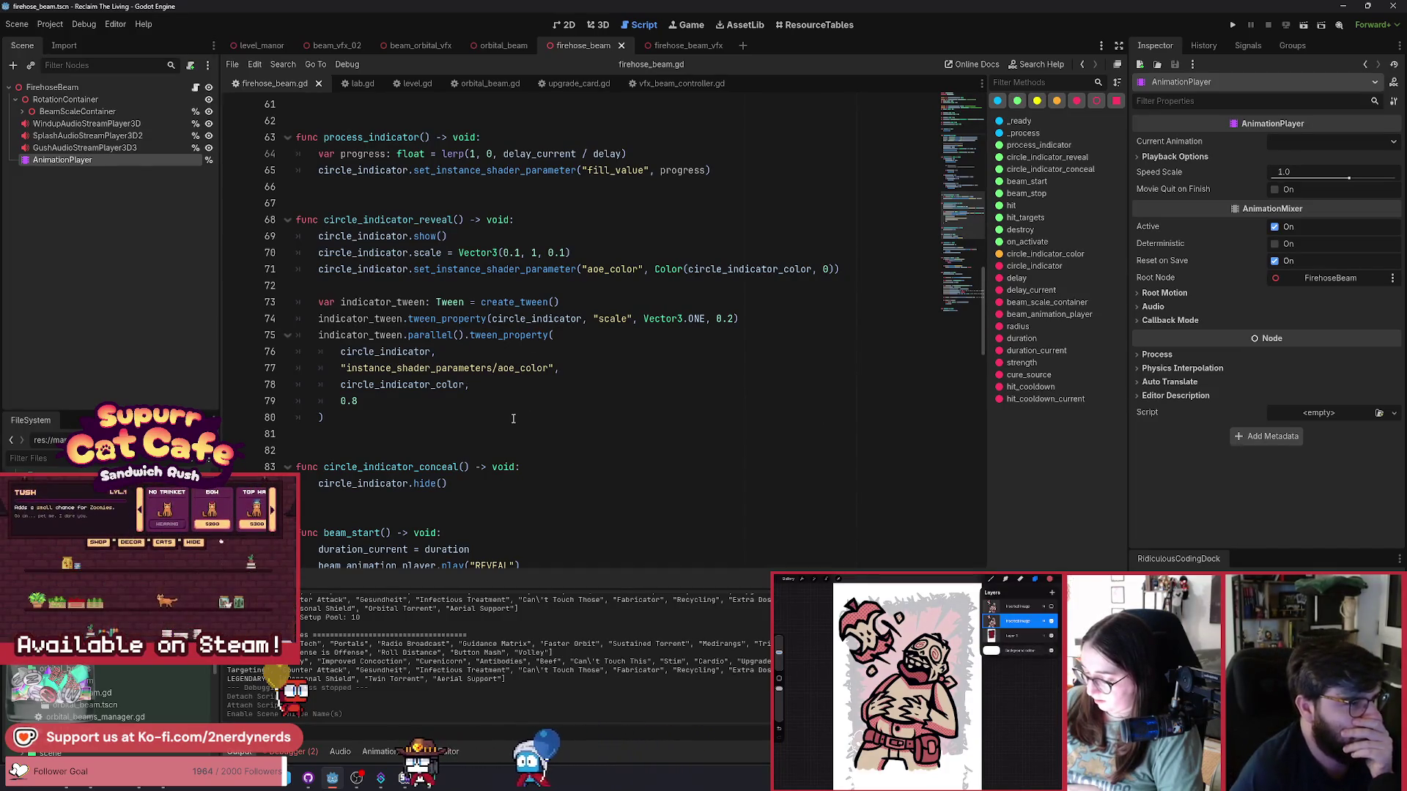
scroll(513, 419, down, 11)
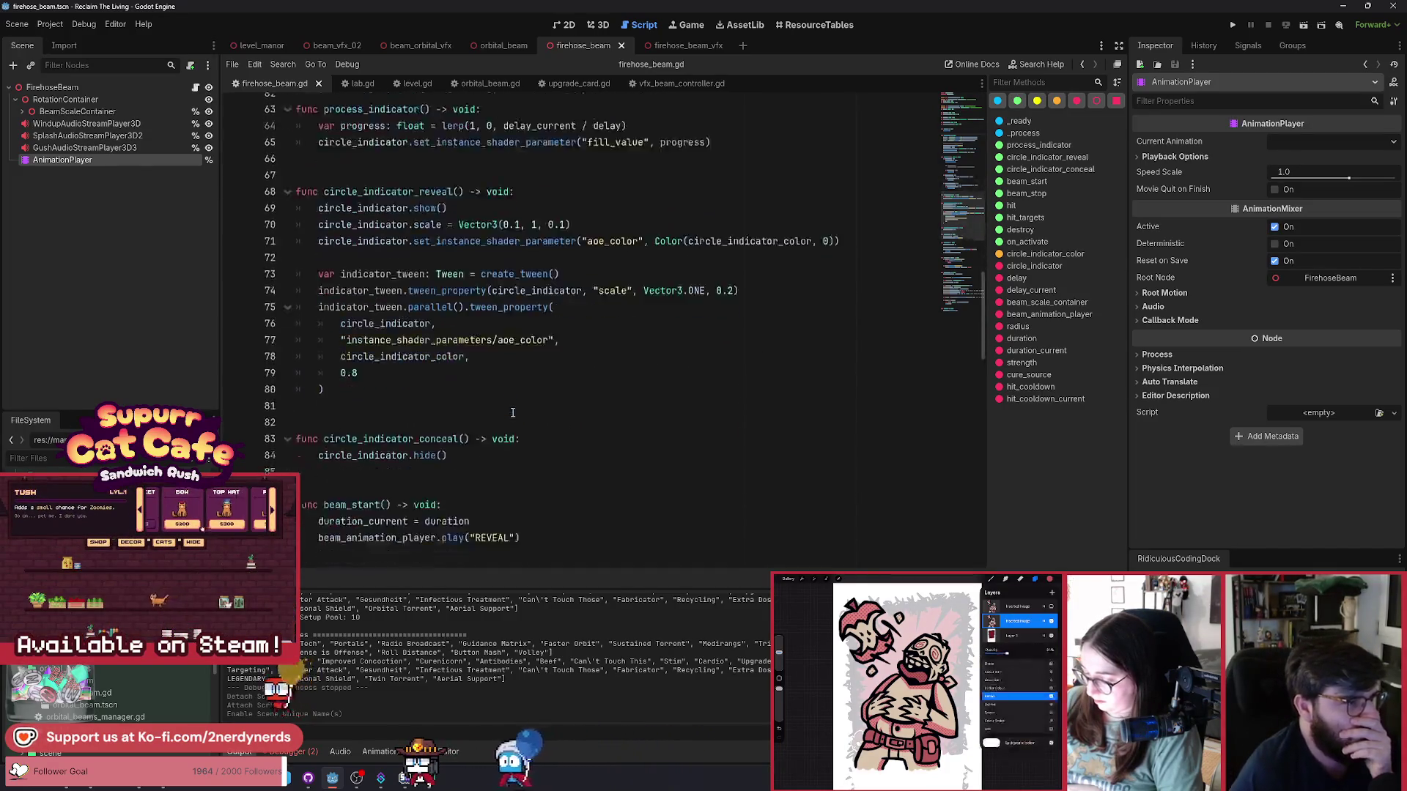
scroll(505, 414, down, 3)
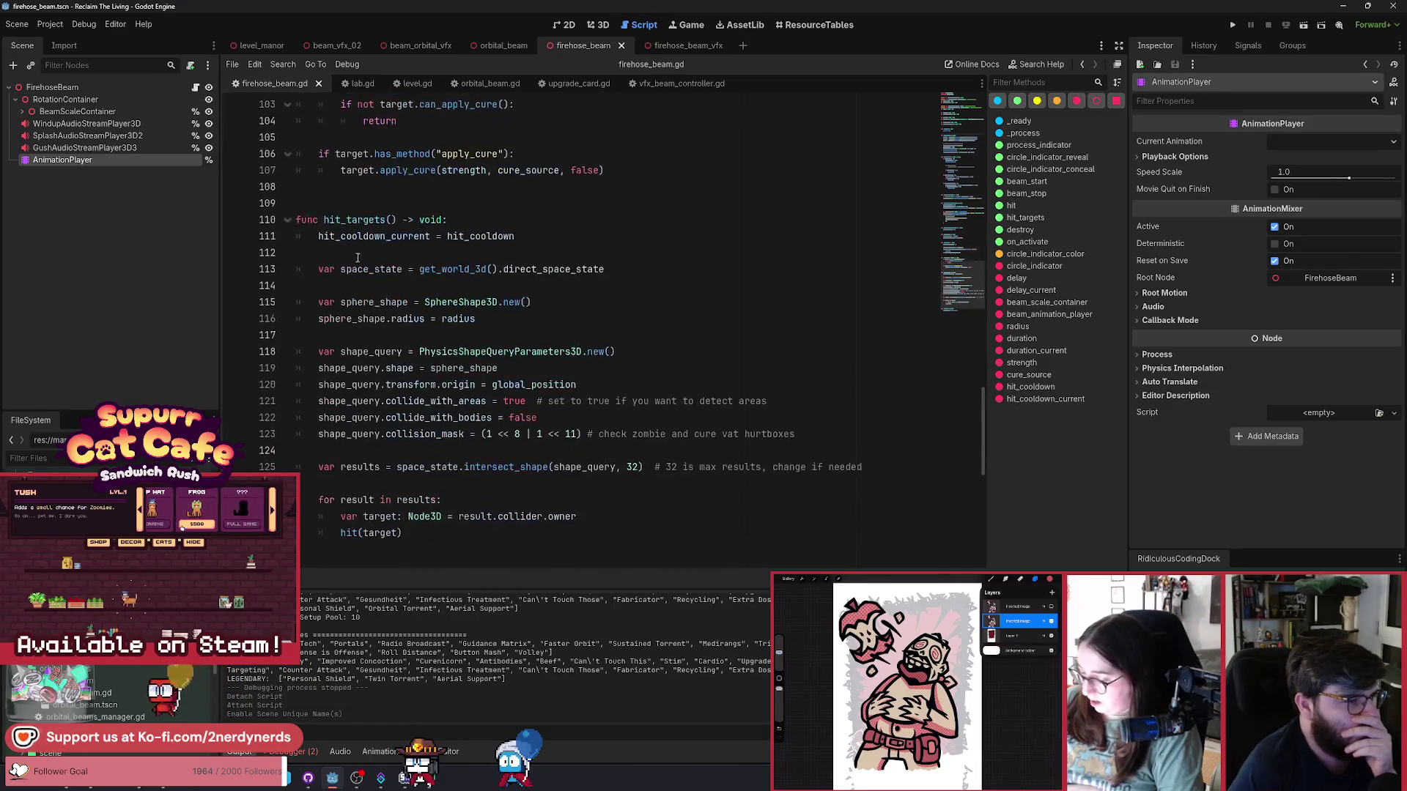
double_click(349, 221)
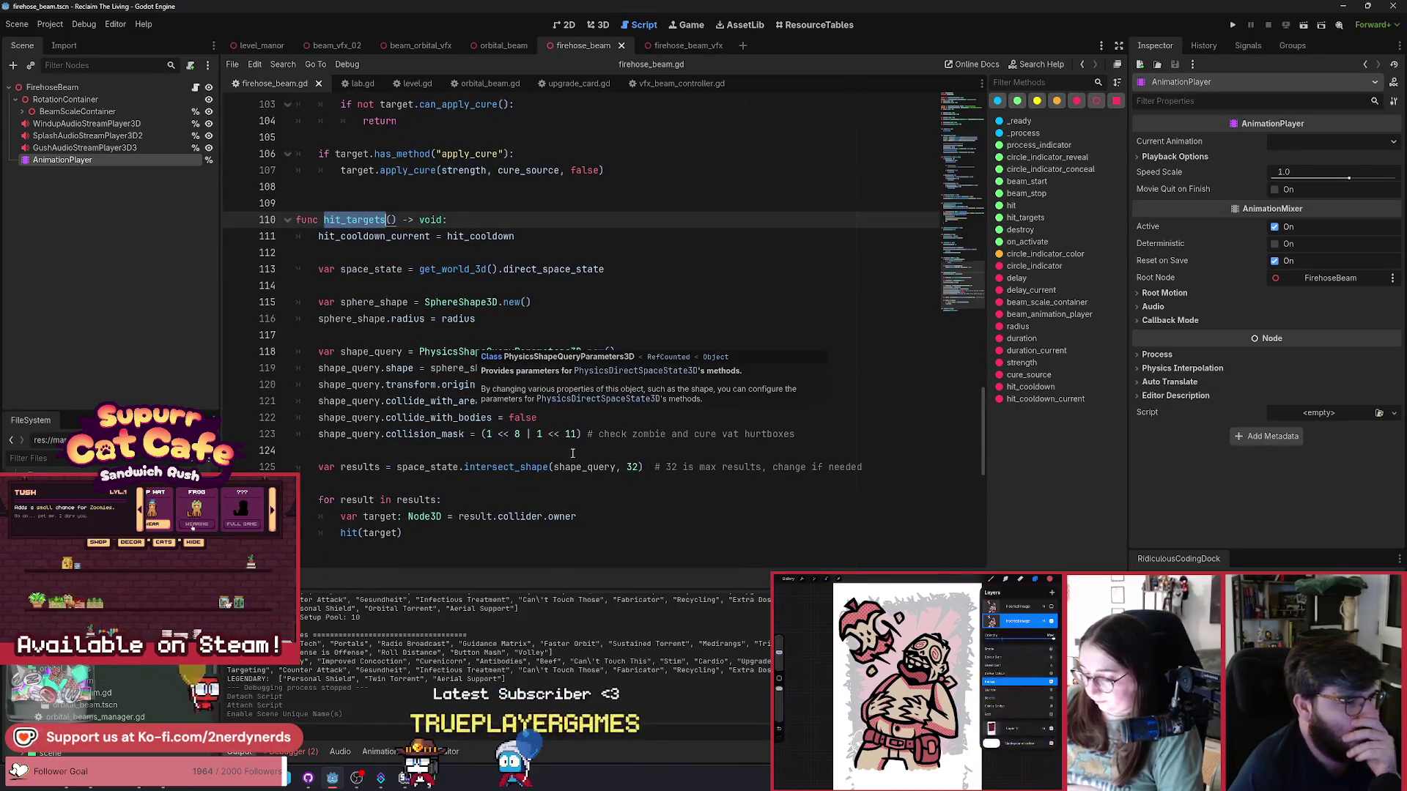
scroll(571, 425, down, 1)
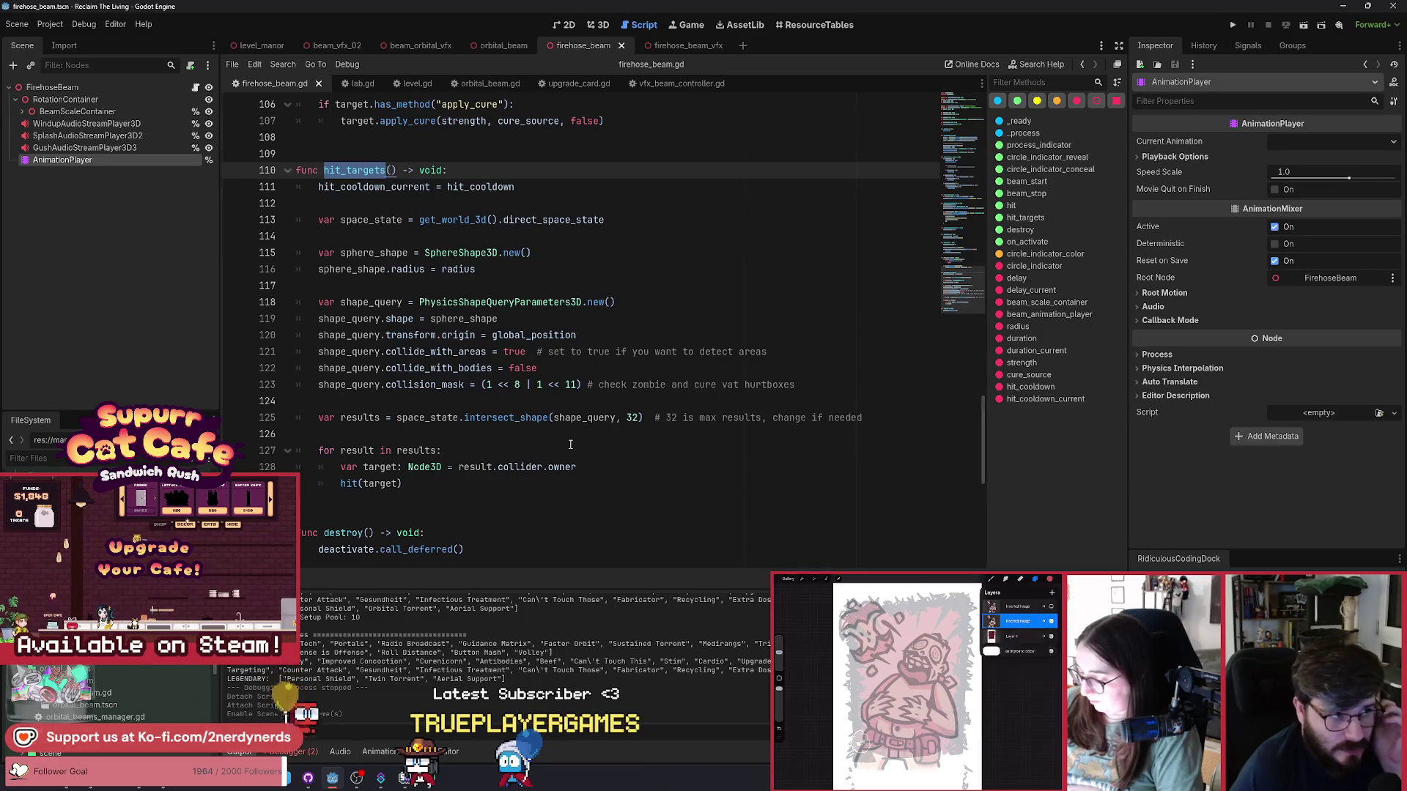
click(505, 320)
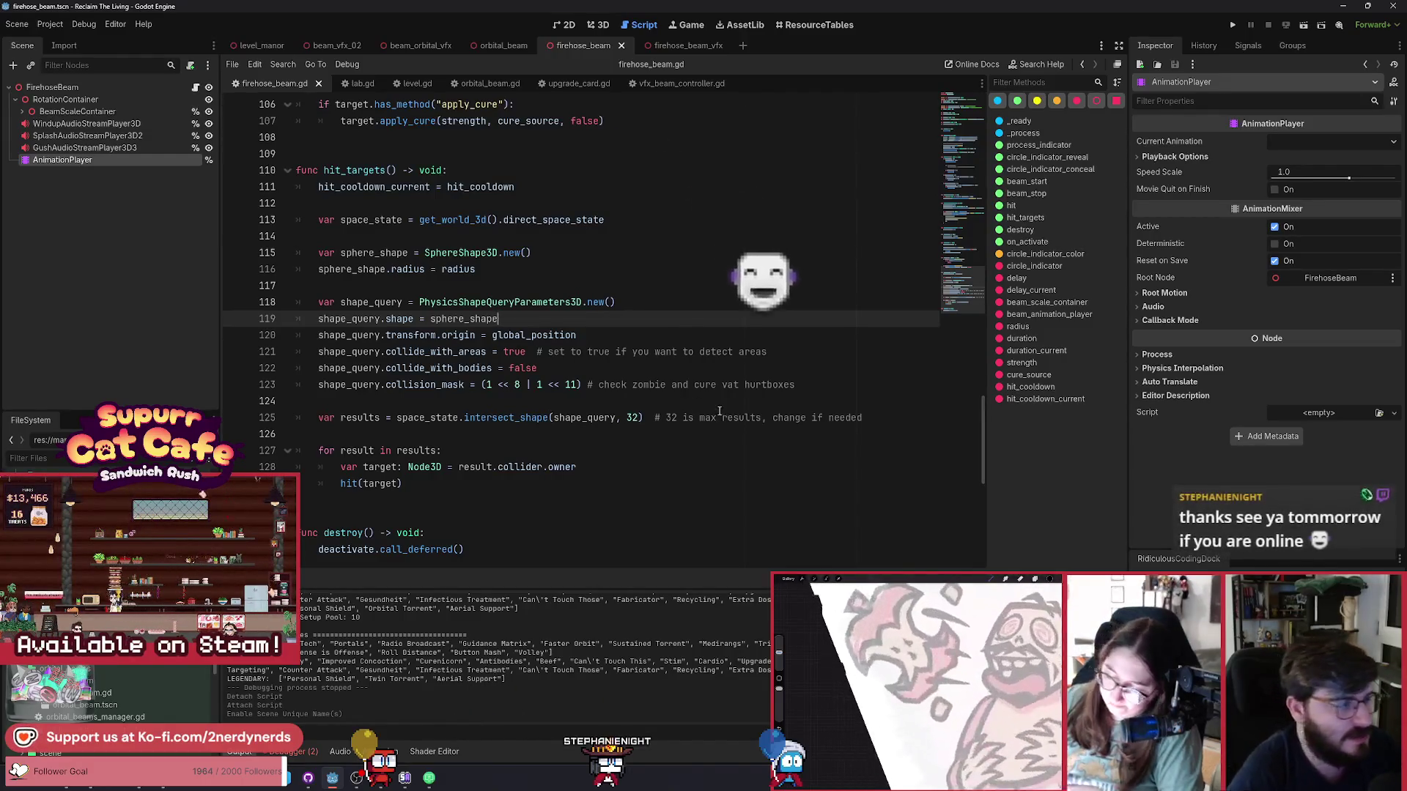
scroll(529, 428, up, 3)
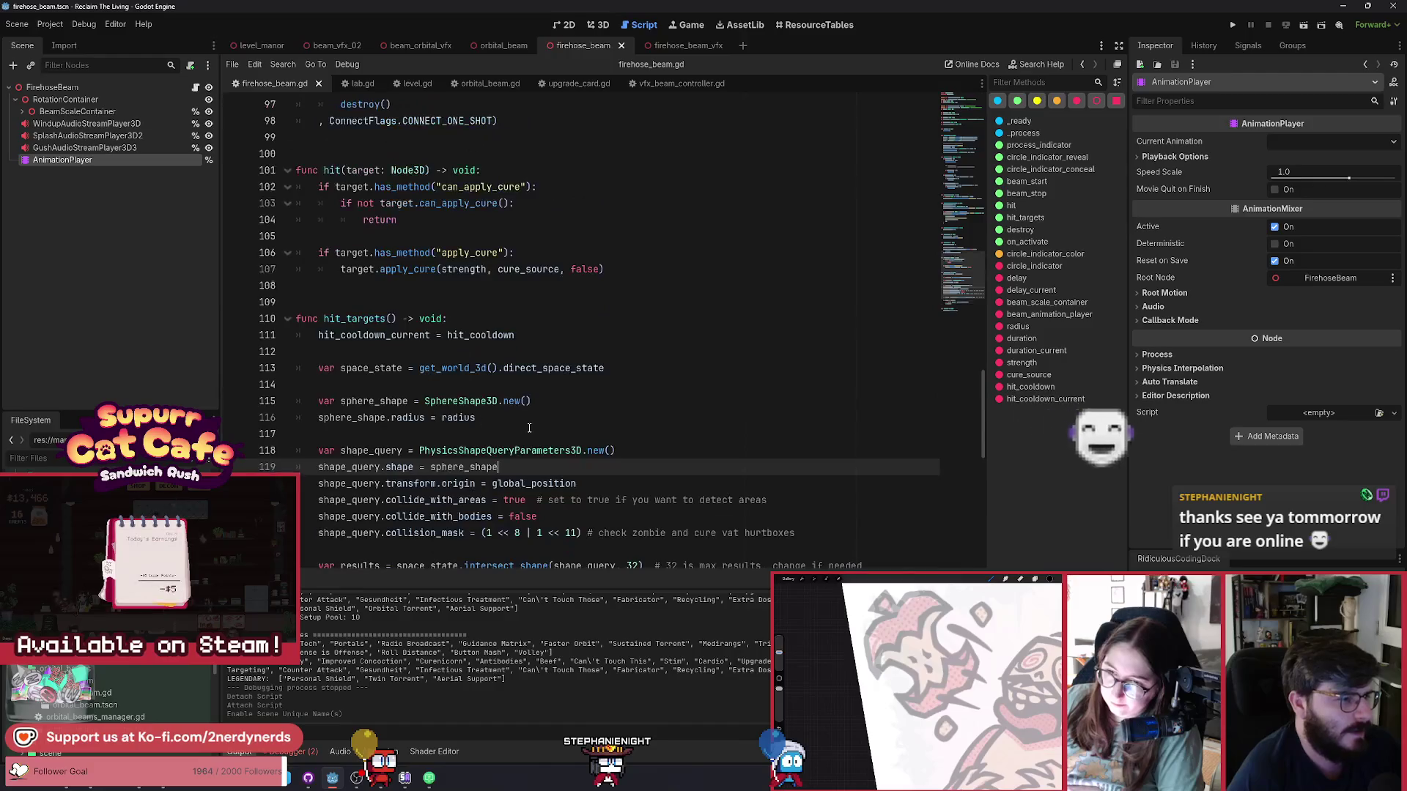
scroll(529, 428, up, 10)
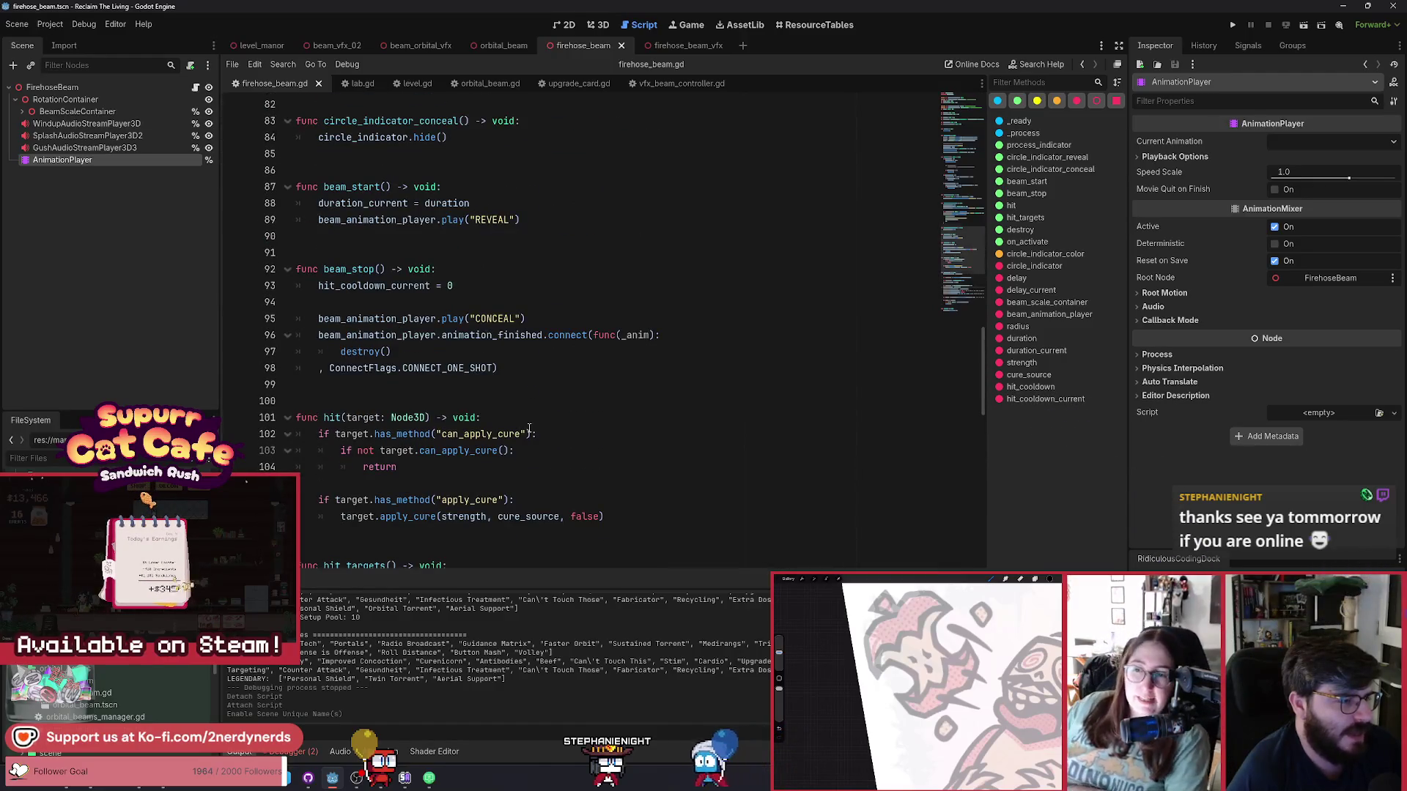
scroll(529, 428, up, 14)
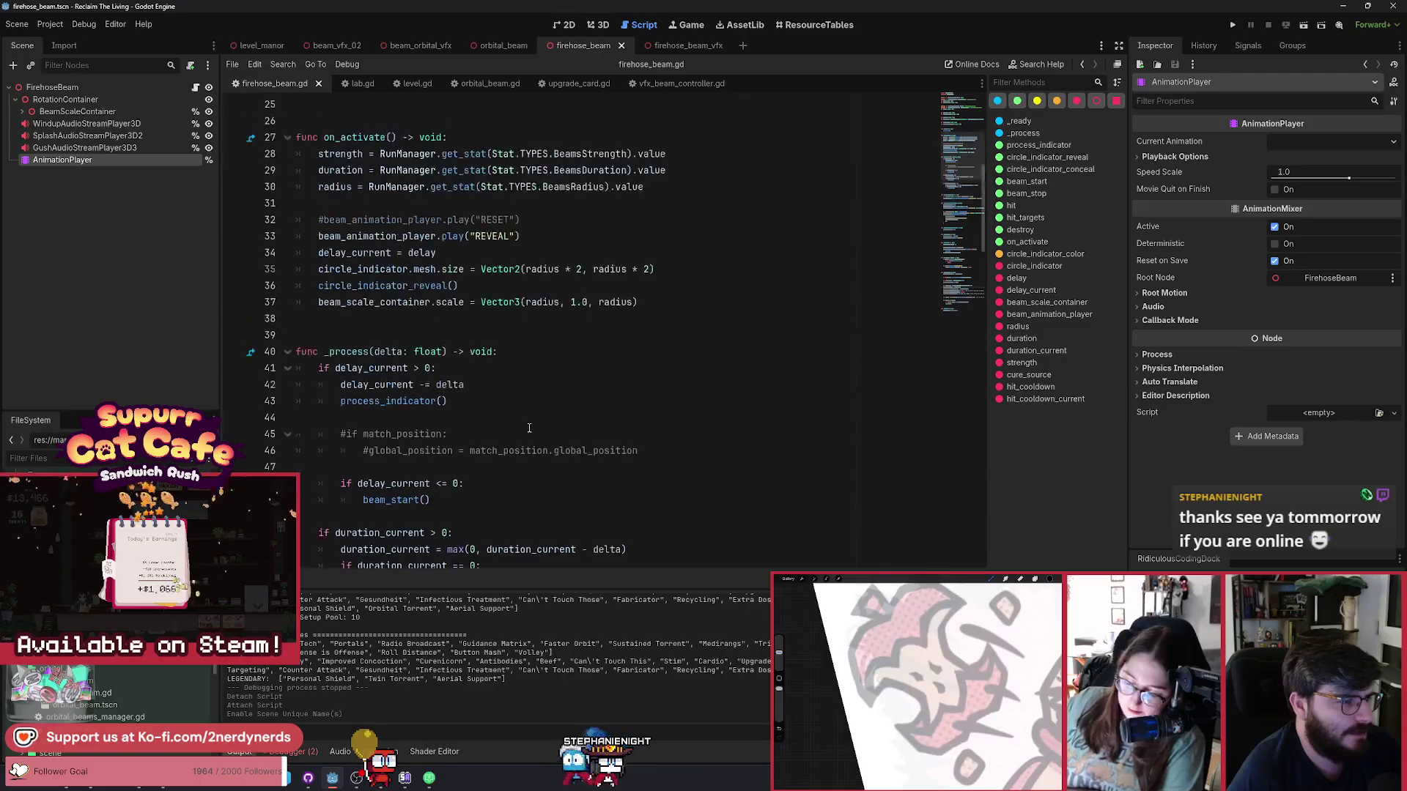
scroll(529, 428, up, 4)
scroll(529, 428, up, 1)
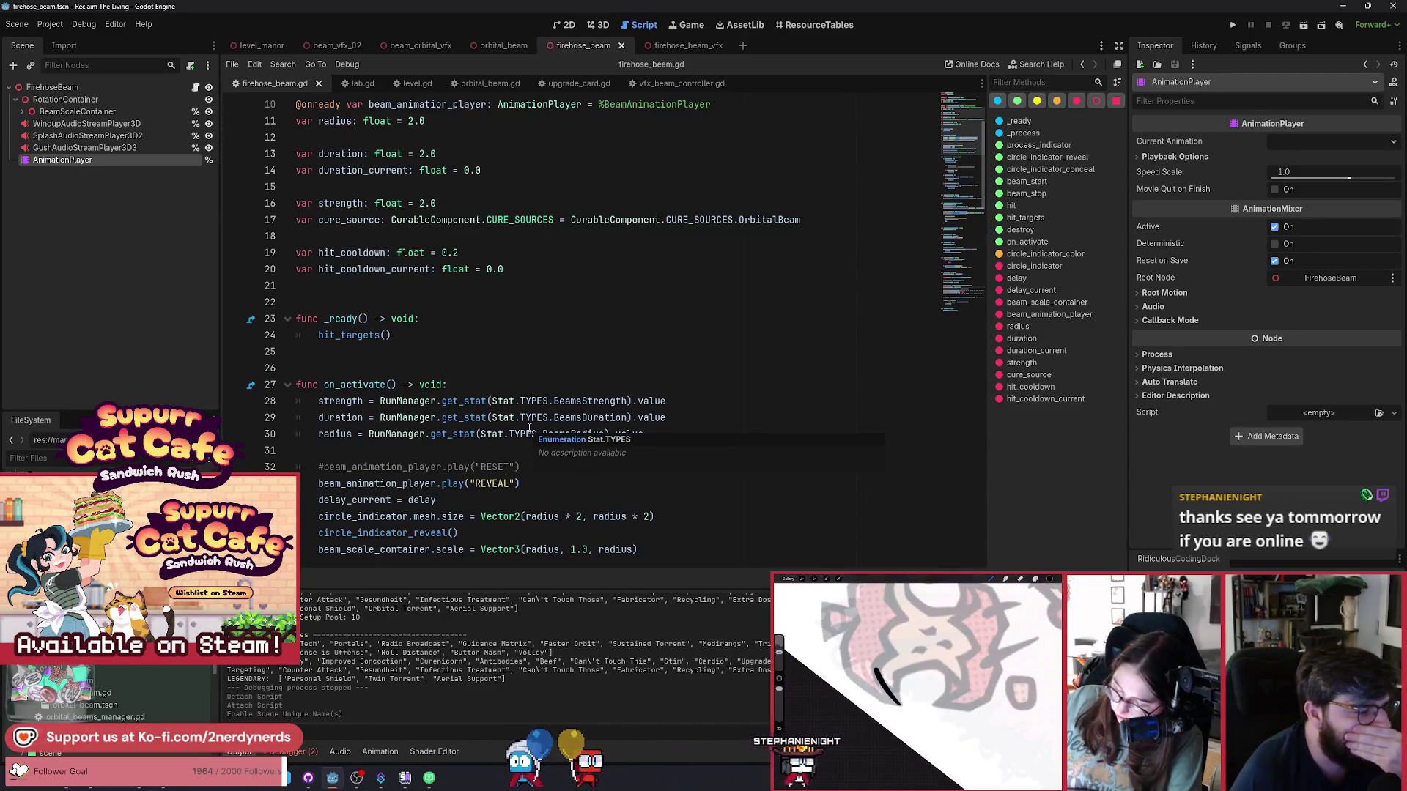
scroll(529, 428, up, 3)
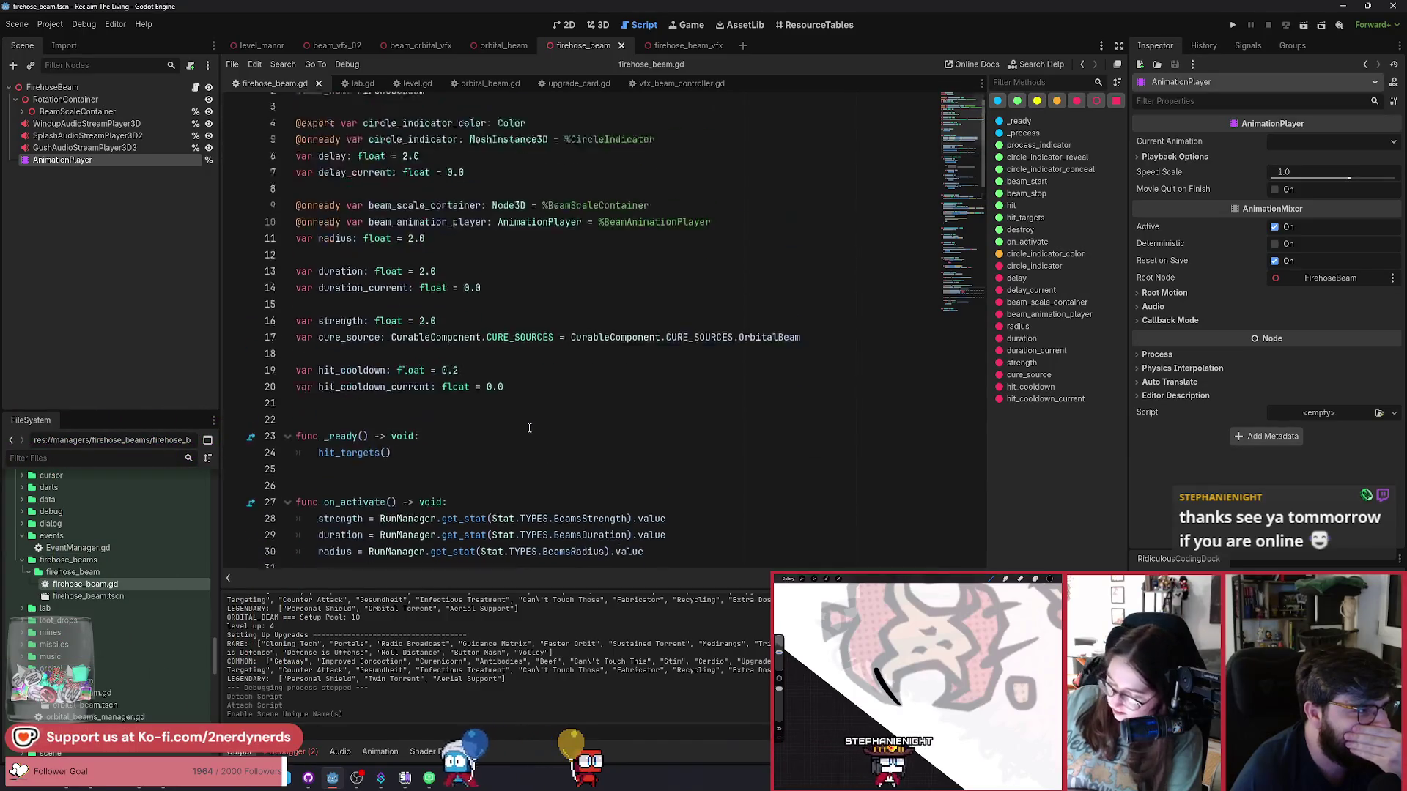
click(22, 111)
right_click(58, 124)
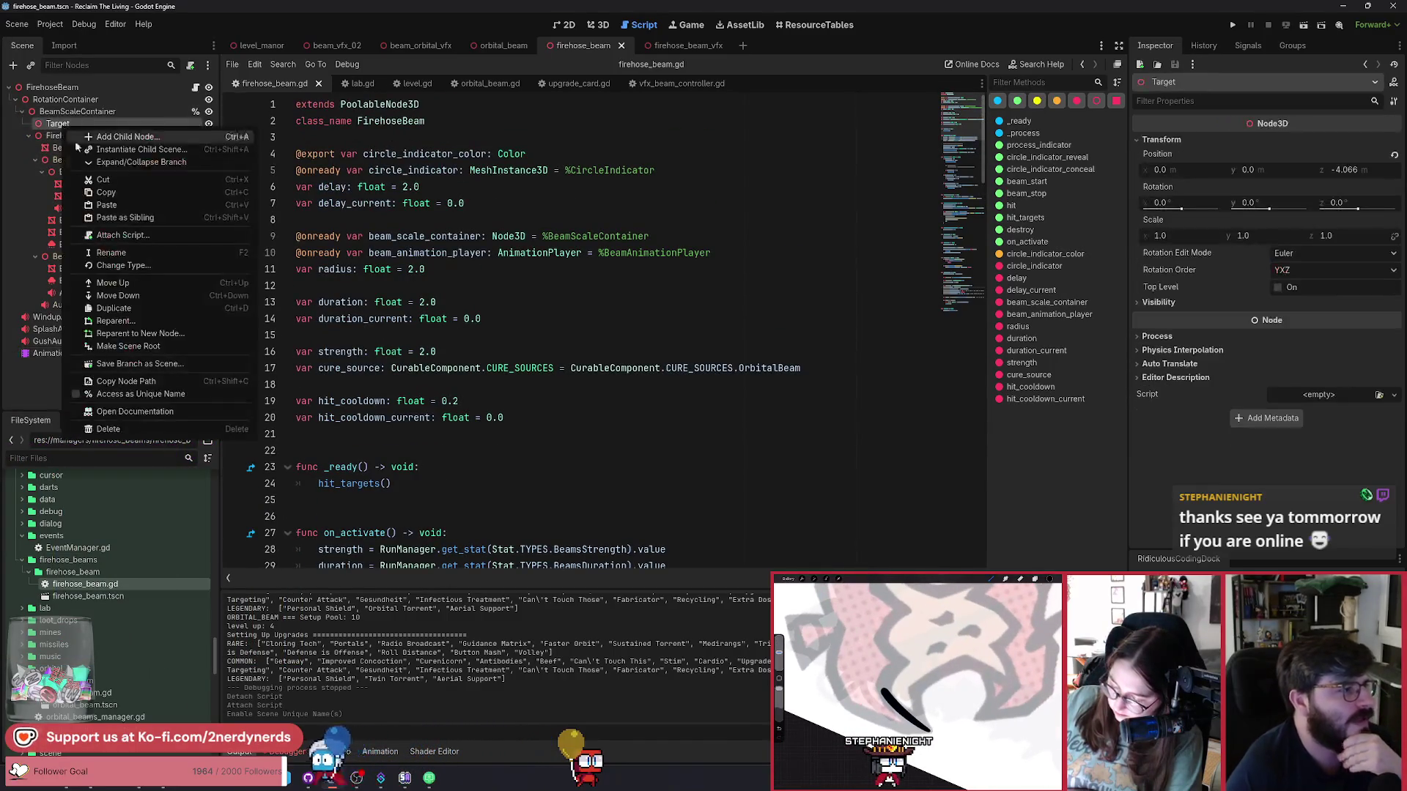
click(137, 394)
mouse_move(70, 124)
mouse_down()
mouse_move(257, 320)
mouse_move(308, 352)
mouse_move(326, 444)
mouse_move(334, 293)
mouse_move(336, 450)
mouse_move(326, 443)
mouse_move(348, 438)
mouse_up()
click(550, 419)
key(Return)
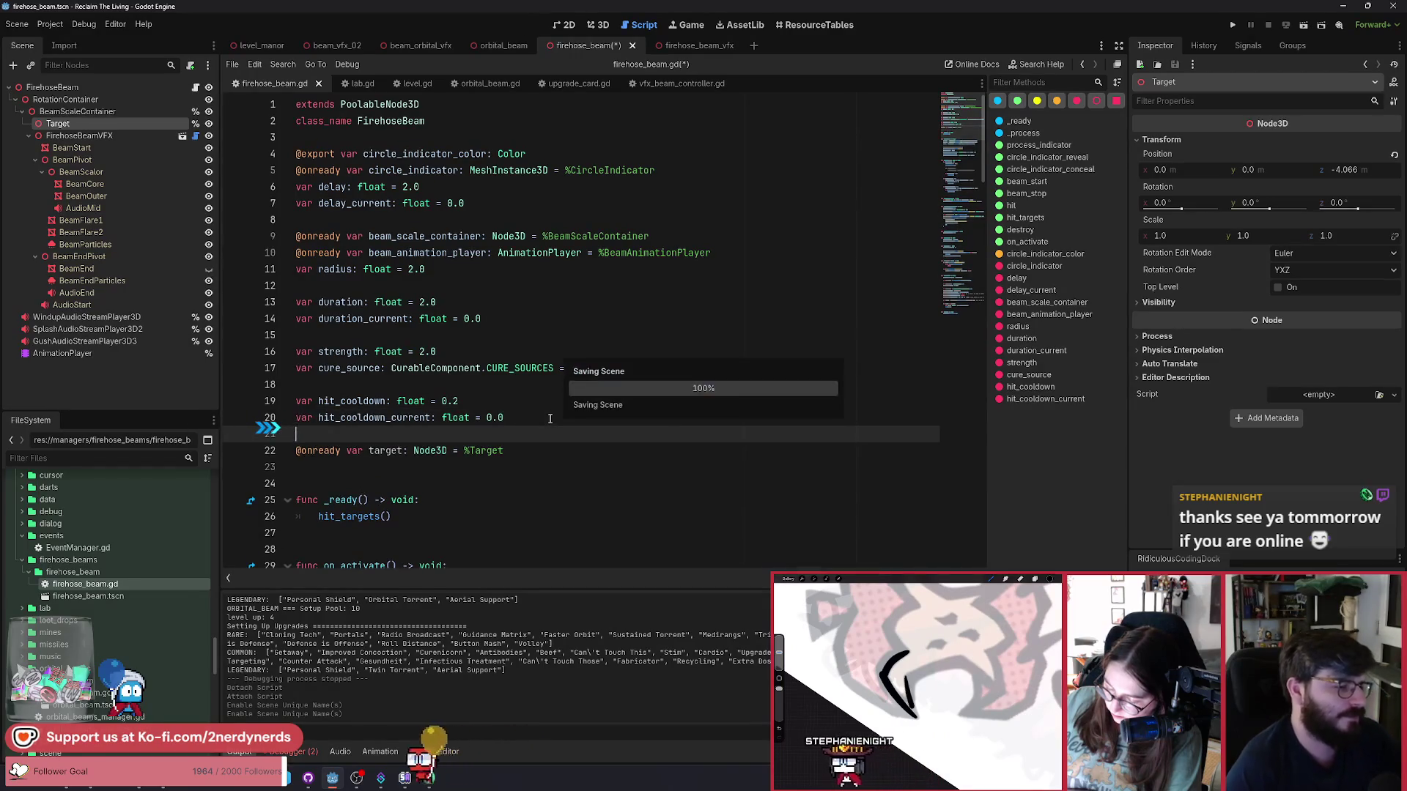
key(ctrl+s)
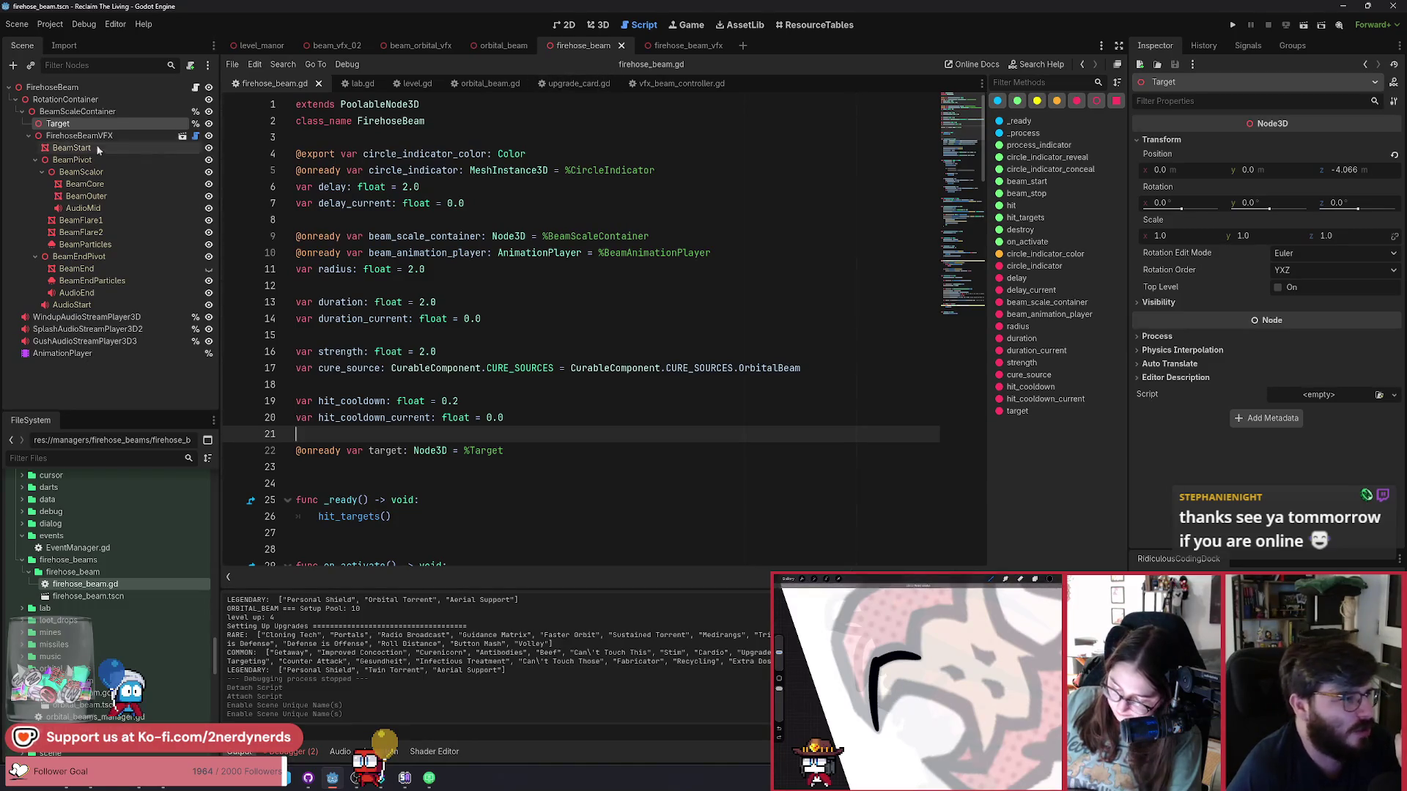
Change the Target node's type to Marker3D and drag it to a new position in 3D.
click(595, 29)
right_click(62, 126)
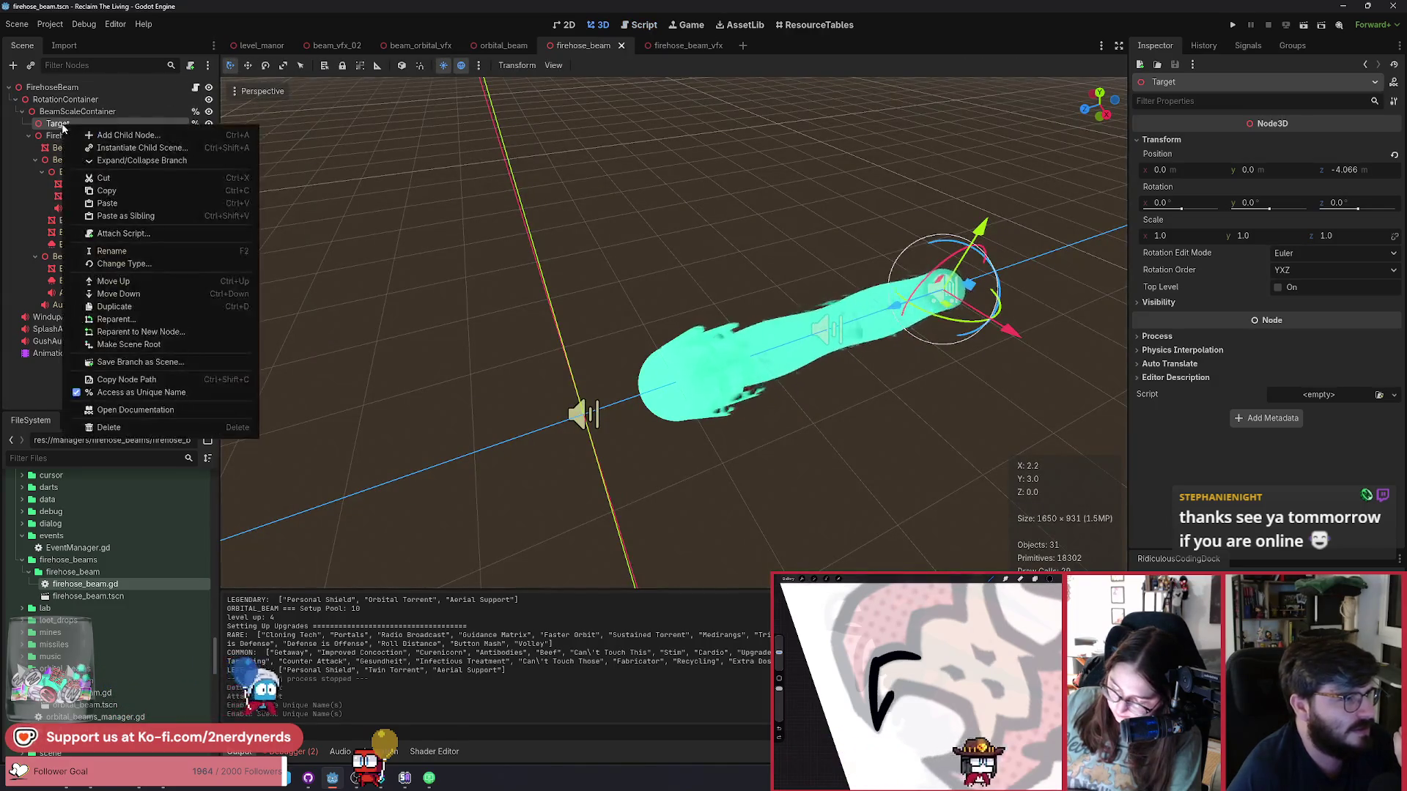
click(144, 266)
text(marke)
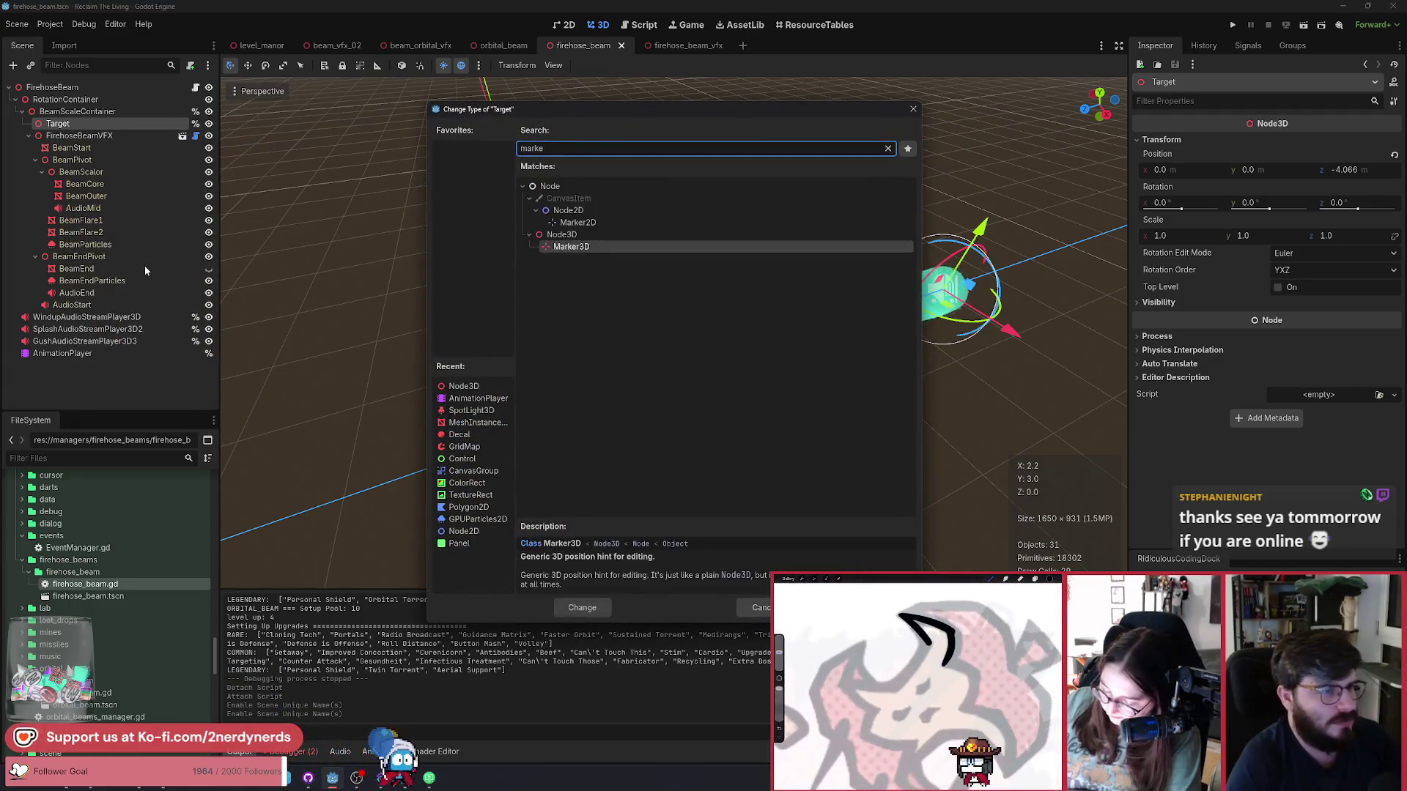
key(Return)
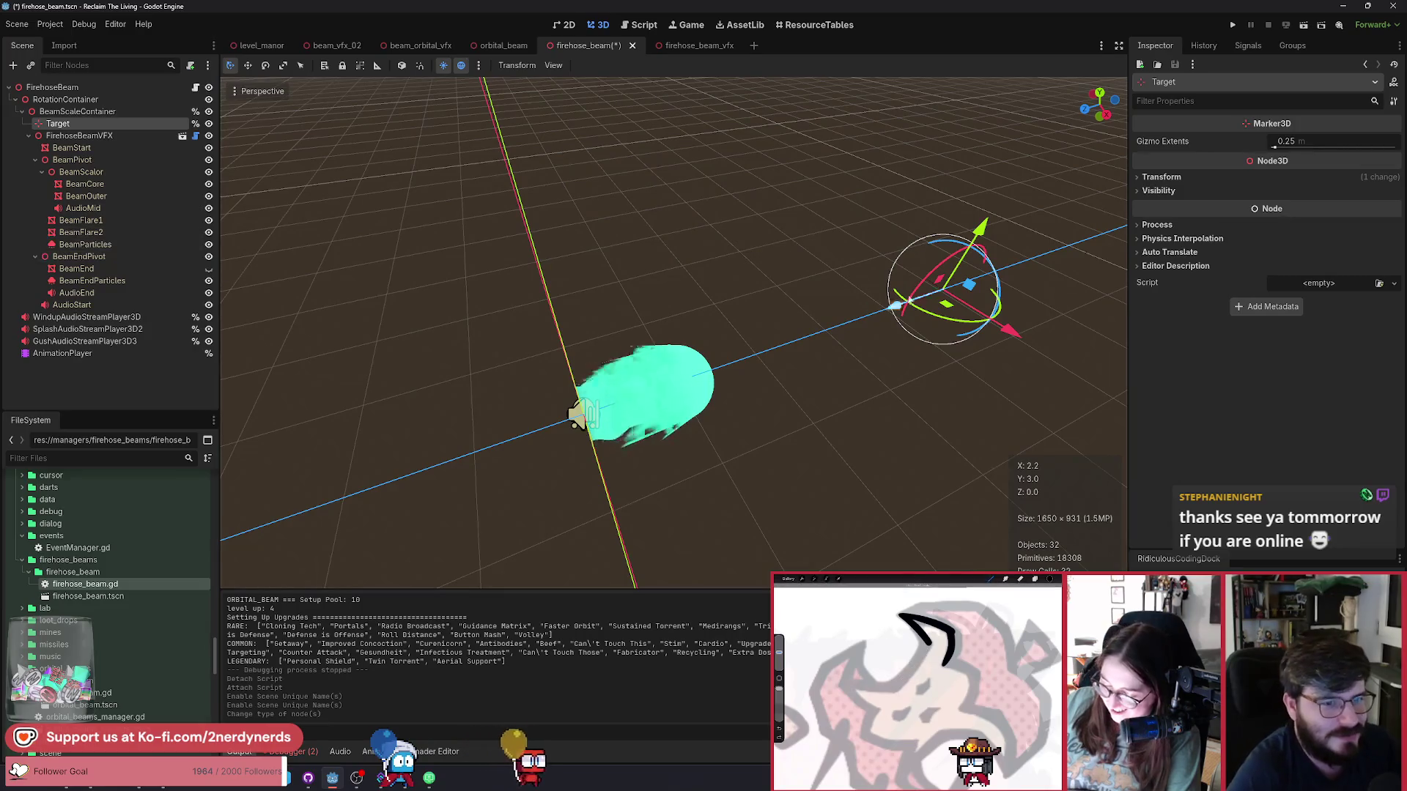
mouse_move(953, 289)
mouse_down()
mouse_move(456, 220)
mouse_move(422, 252)
mouse_move(438, 271)
mouse_up()
click(113, 138)
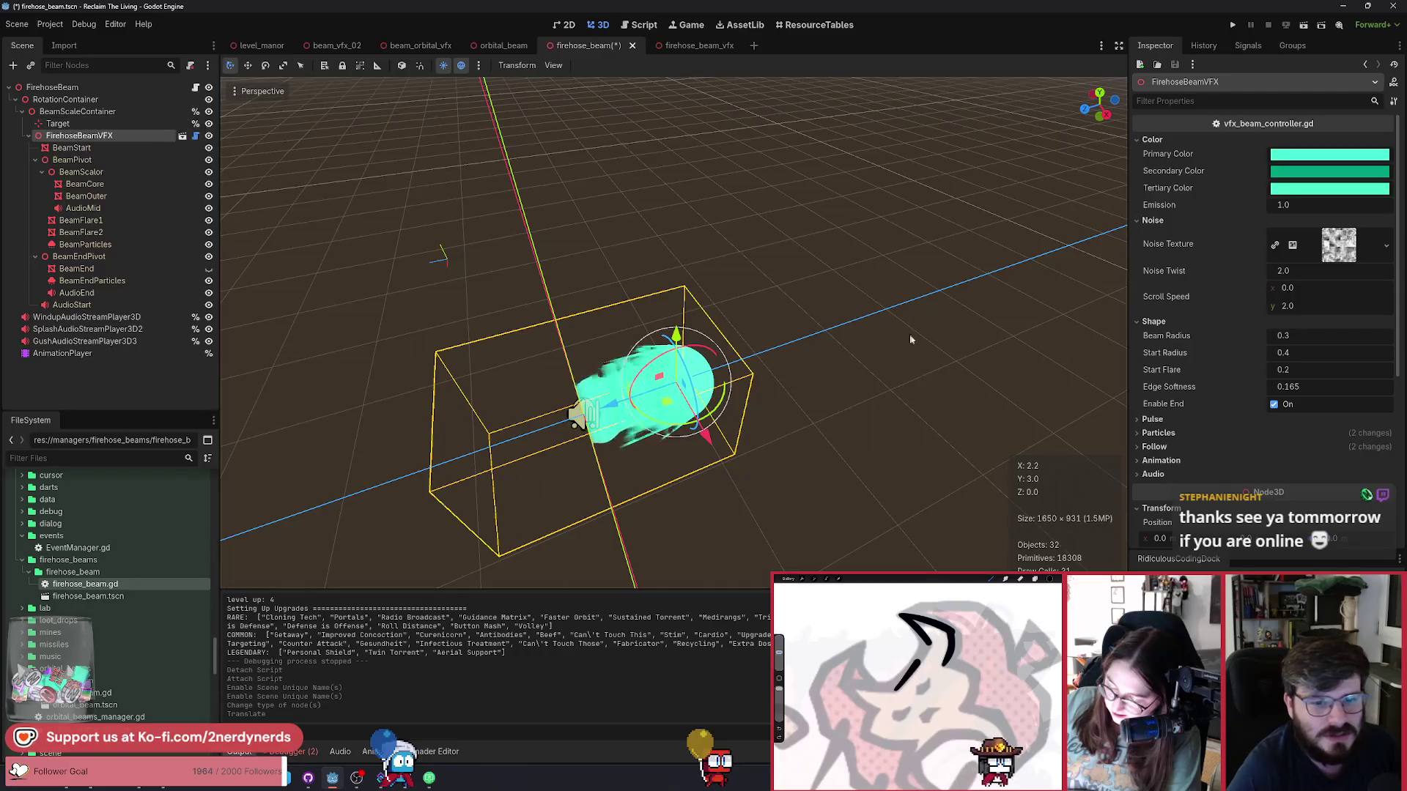
Assign Target as FirehoseBeamVFX's Follow End Point and move it so the beam stretches.
click(1154, 446)
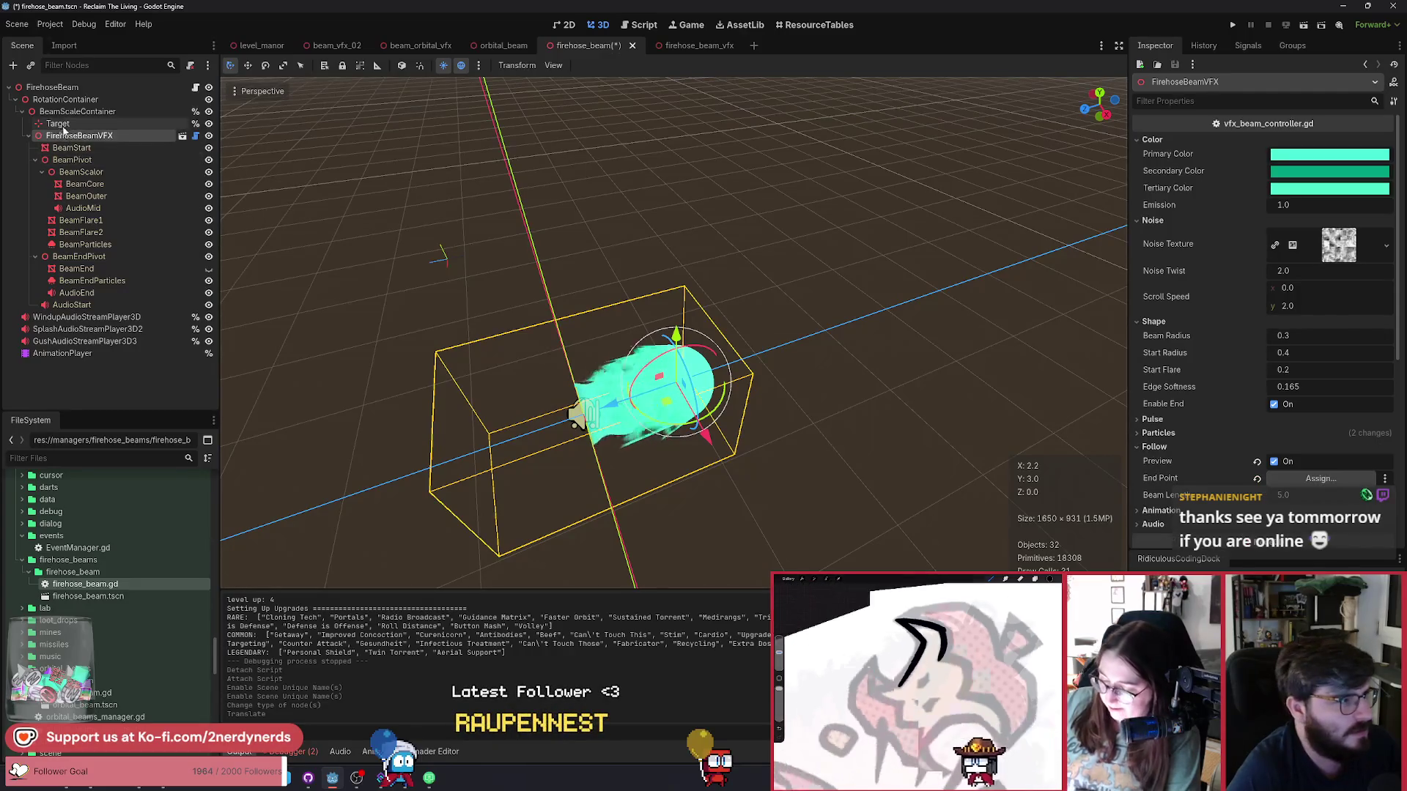
drag(58, 123, 1311, 478)
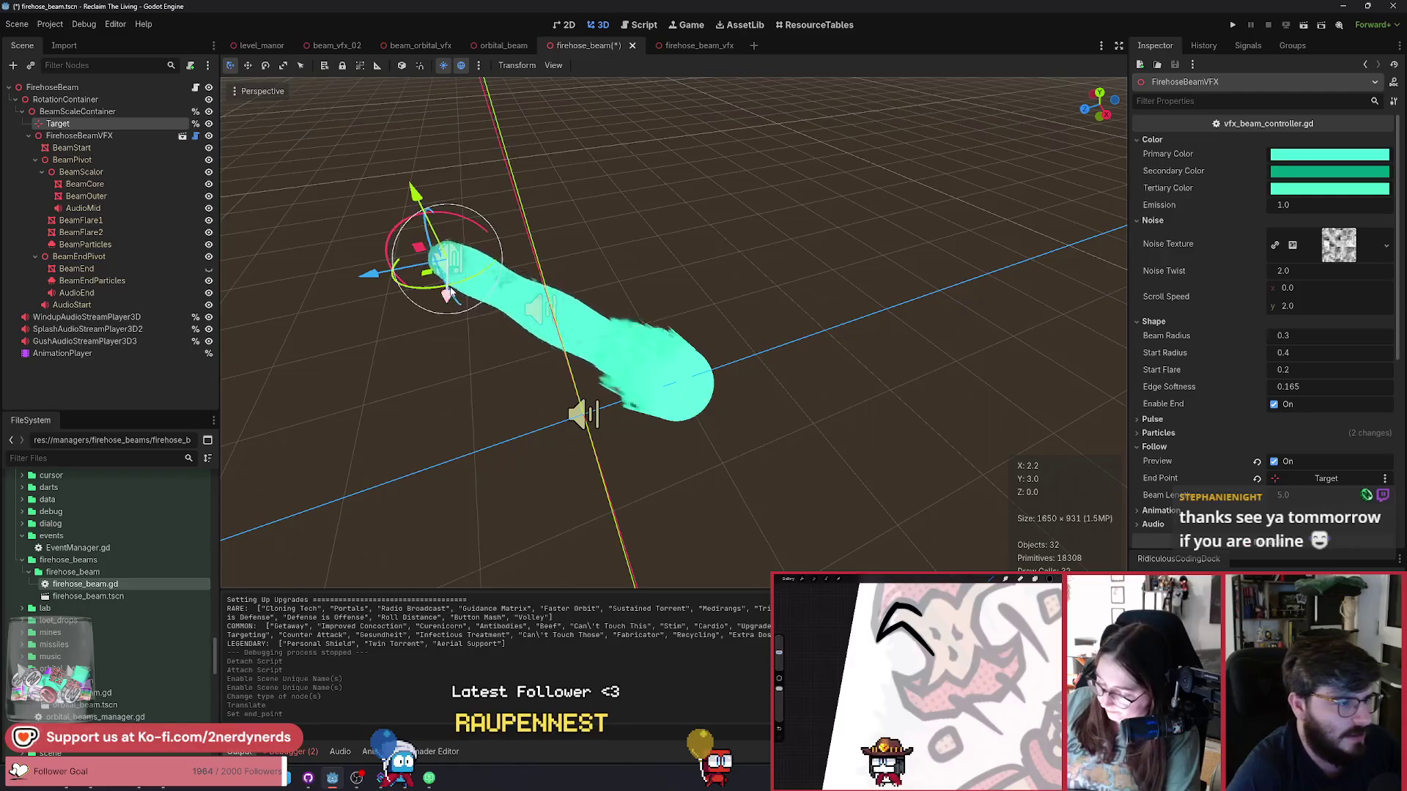
mouse_move(440, 289)
mouse_down()
mouse_move(619, 266)
mouse_move(945, 308)
mouse_up()
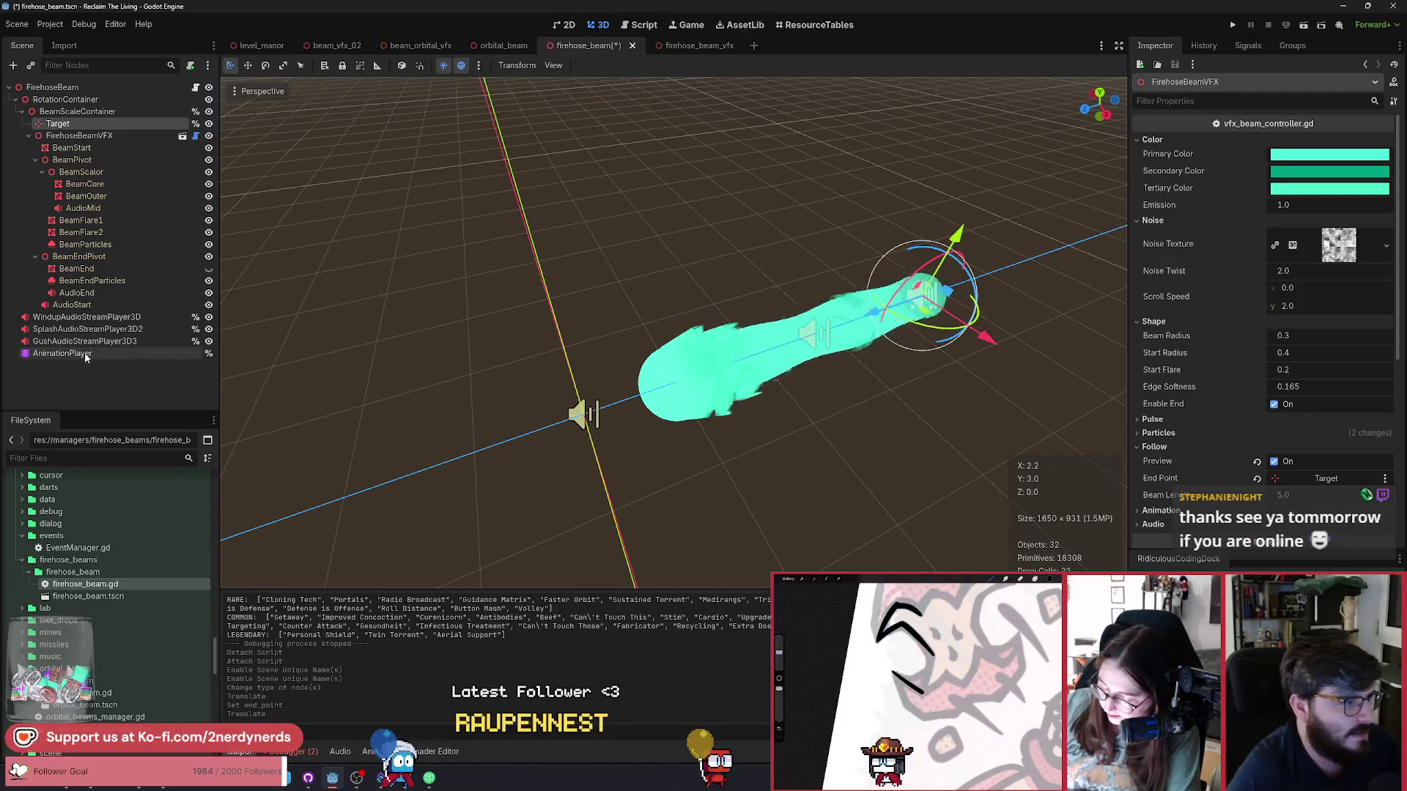
Check the AnimationPlayer's RESET animation, test-move Target and undo it, then save the scene.
click(85, 353)
click(480, 485)
click(498, 519)
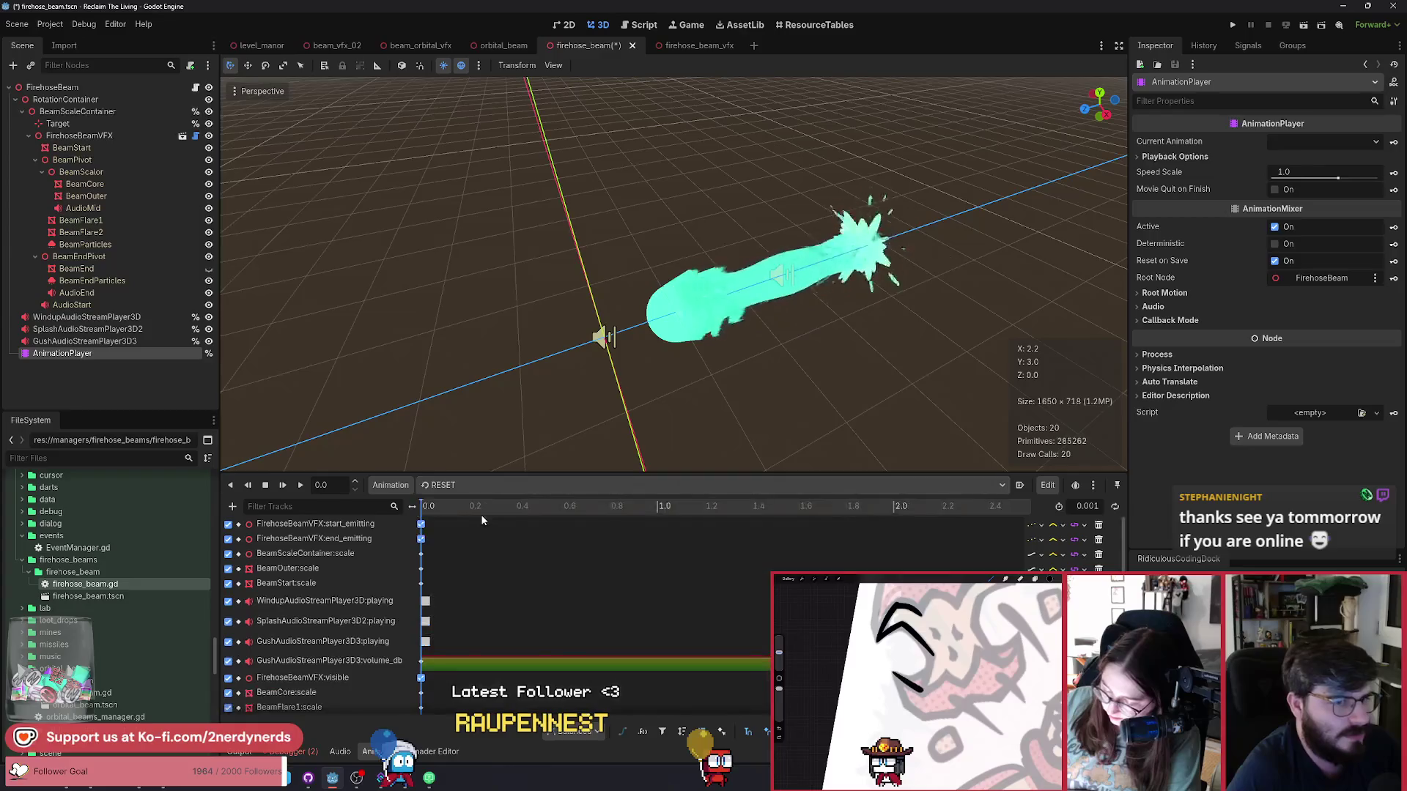
click(81, 124)
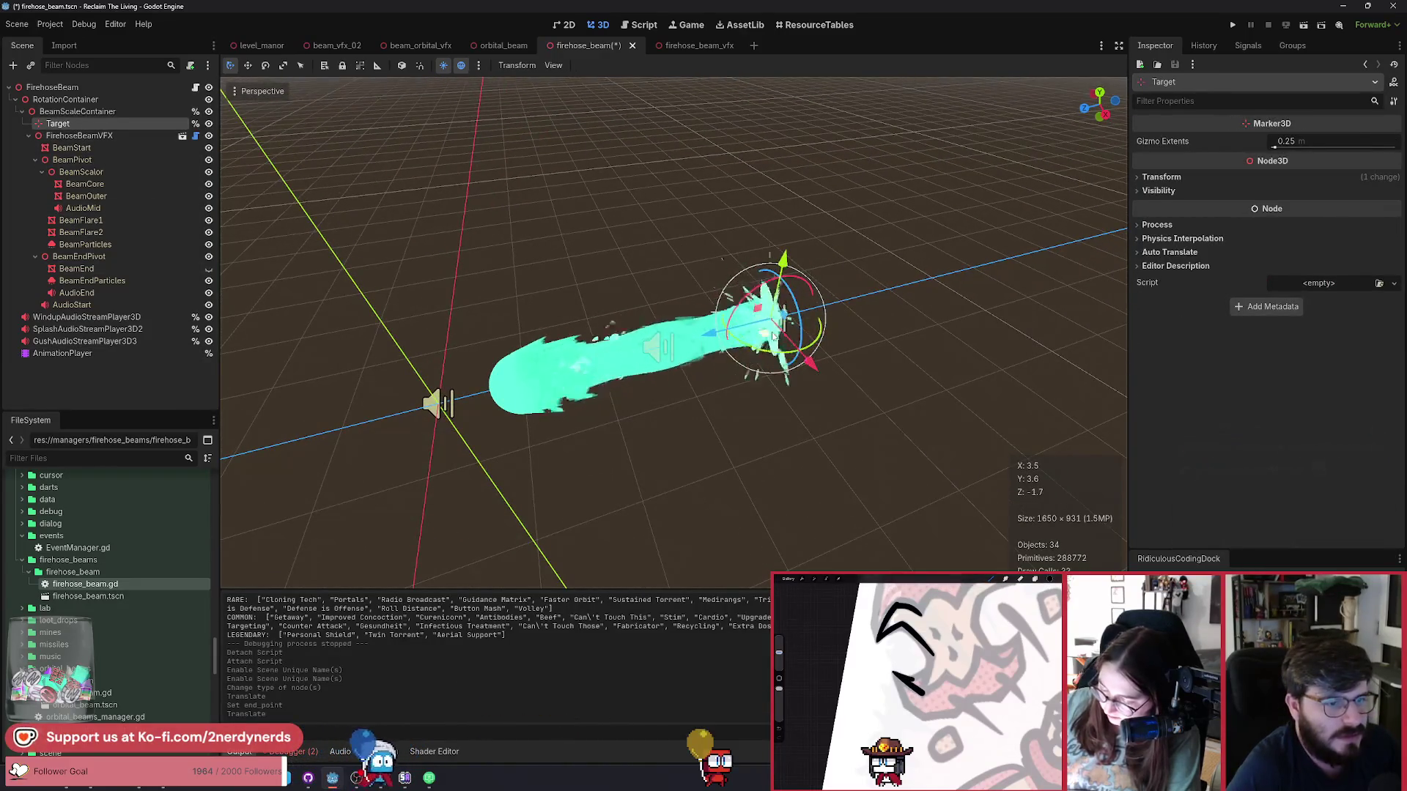
mouse_move(778, 314)
mouse_down()
mouse_move(791, 275)
mouse_move(754, 283)
mouse_move(729, 195)
mouse_up()
key(ctrl+z)
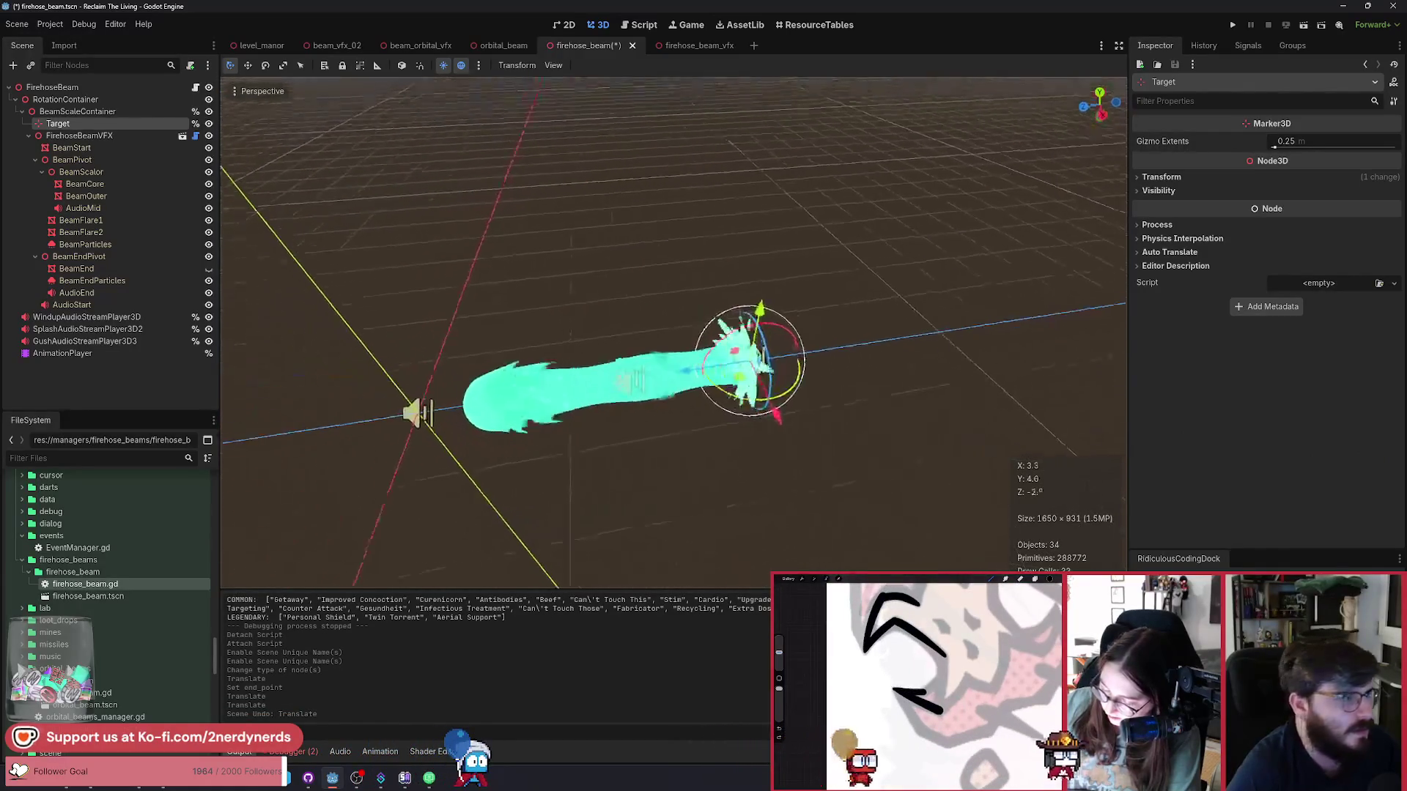
key(ctrl+s)
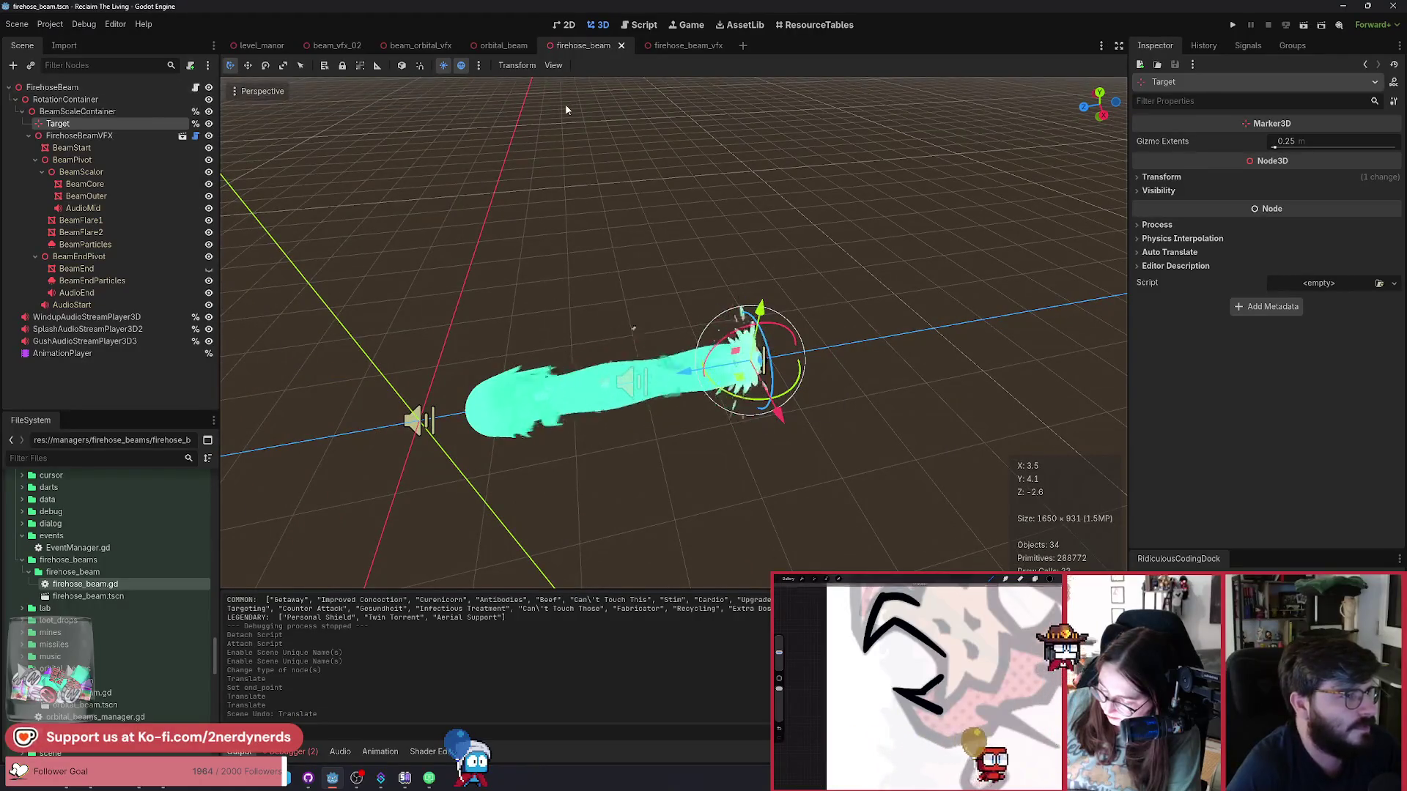
Change the target variable's type from Node3D to Marker3D and save the script.
click(195, 89)
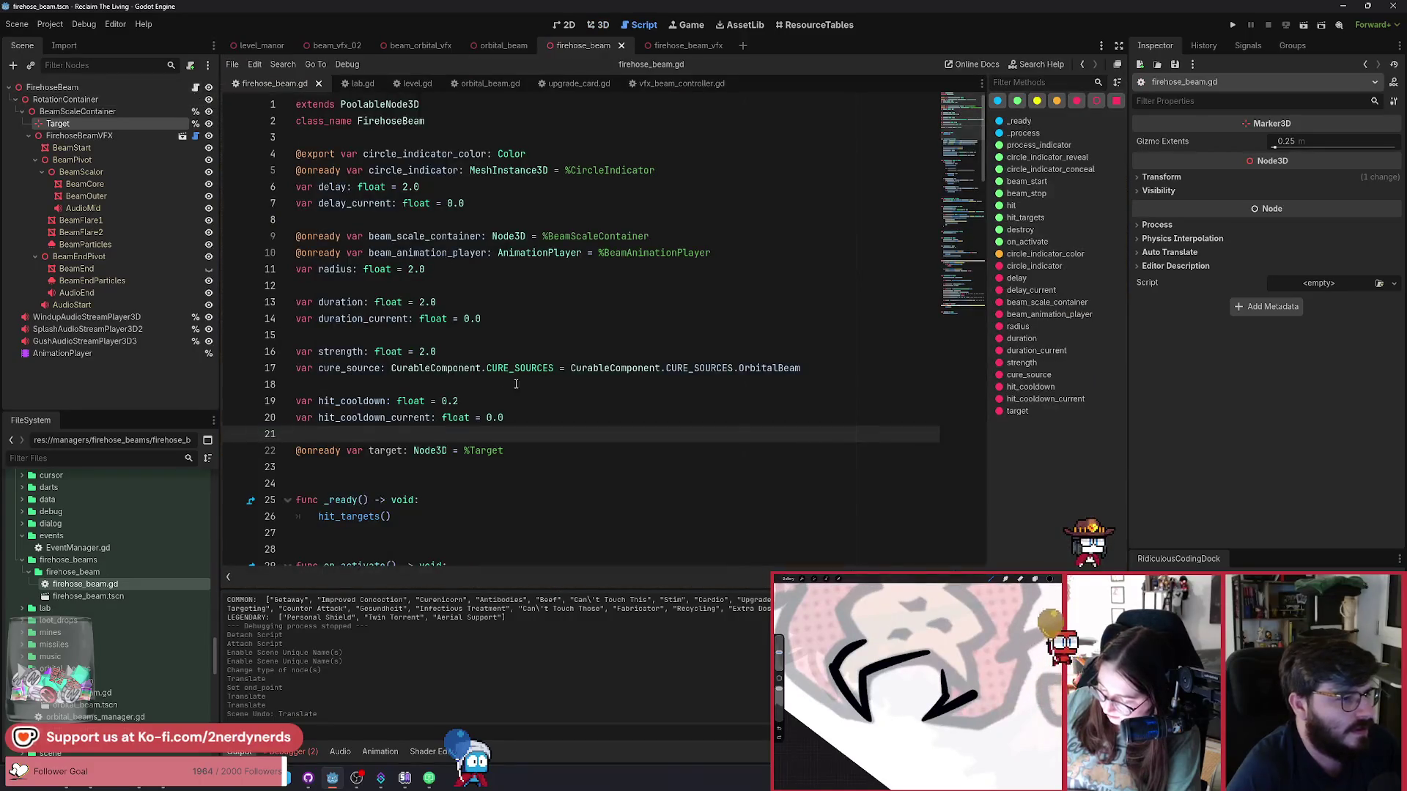
double_click(432, 451)
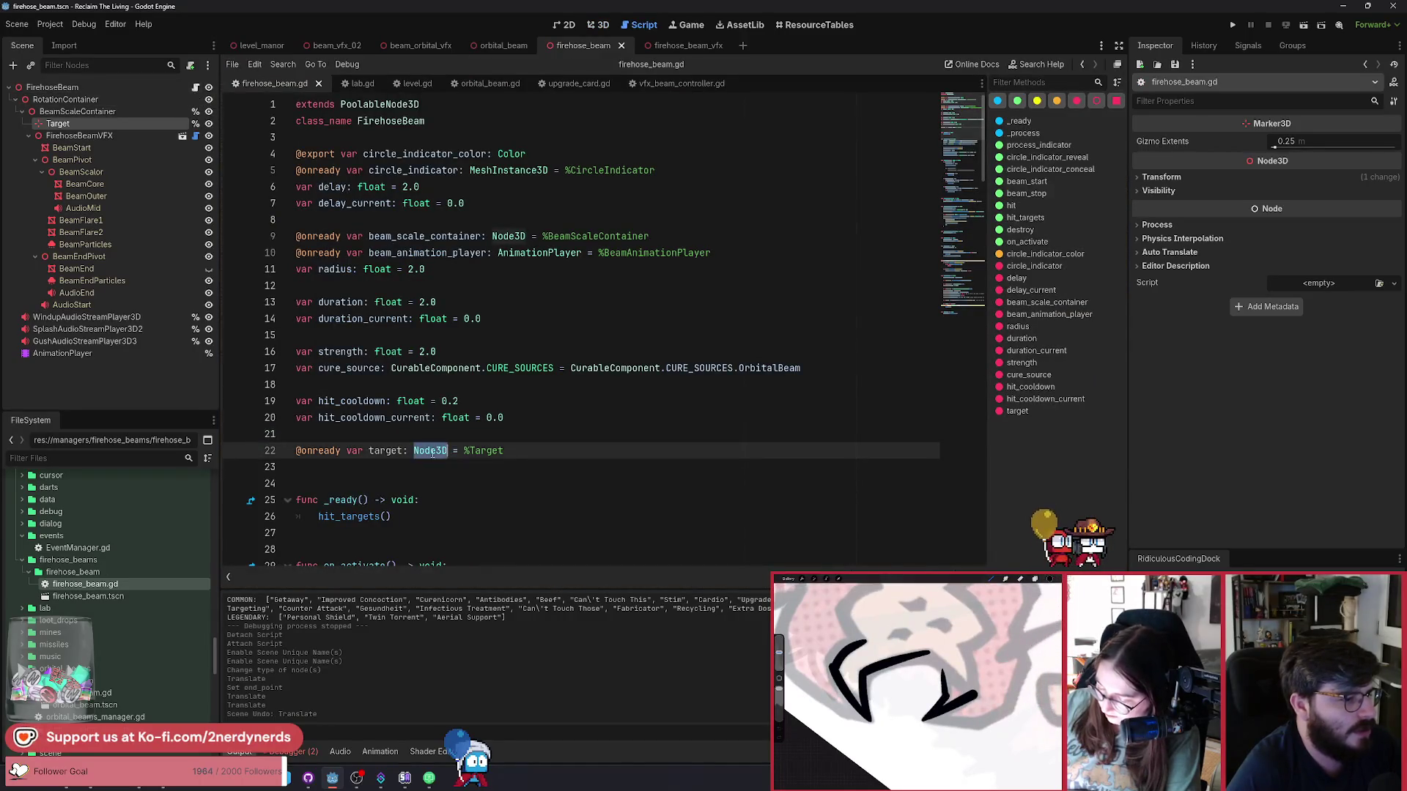
text(Marker)
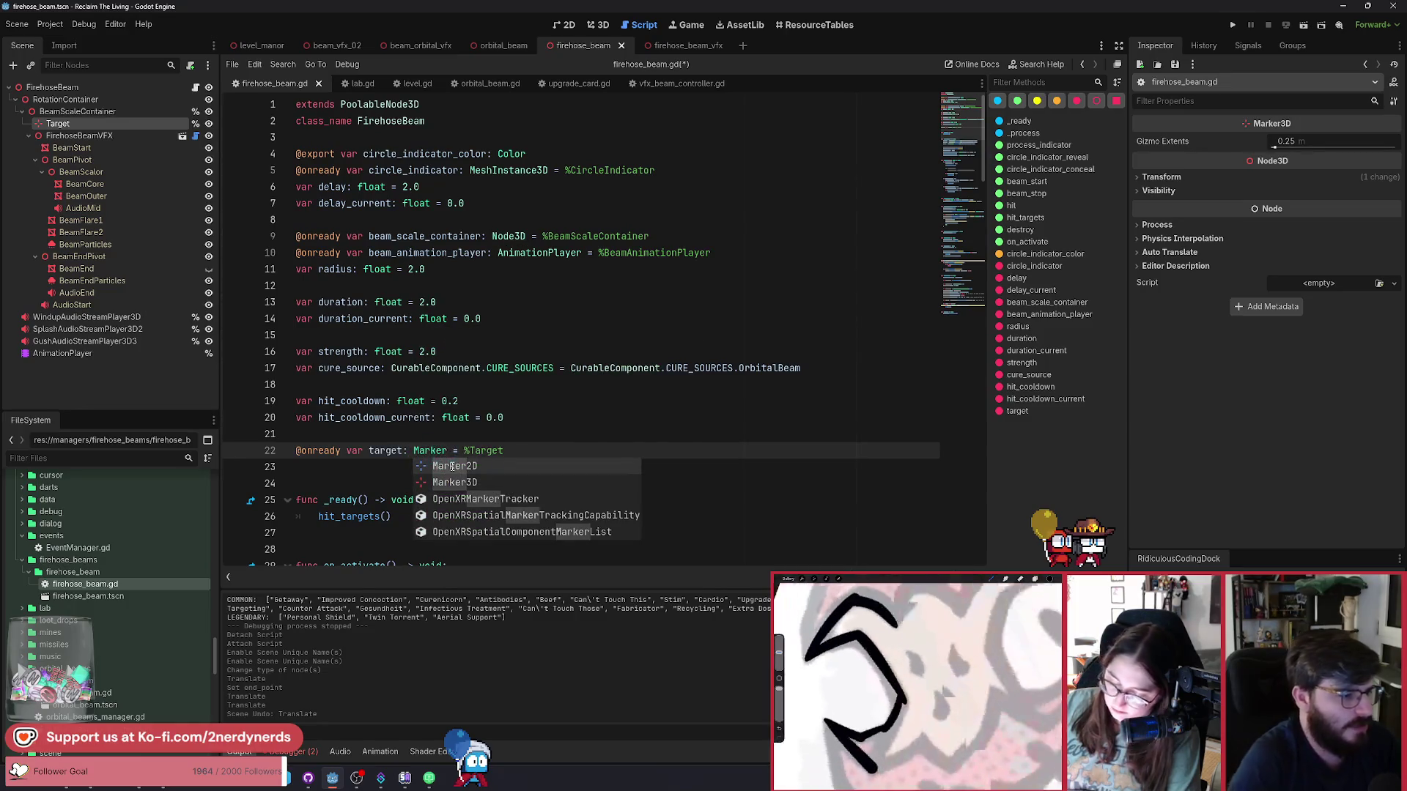
key(Return)
key(ctrl+s)
Open blank lines at the start of _ready() in firehose_beam.gd.
scroll(447, 465, down, 3)
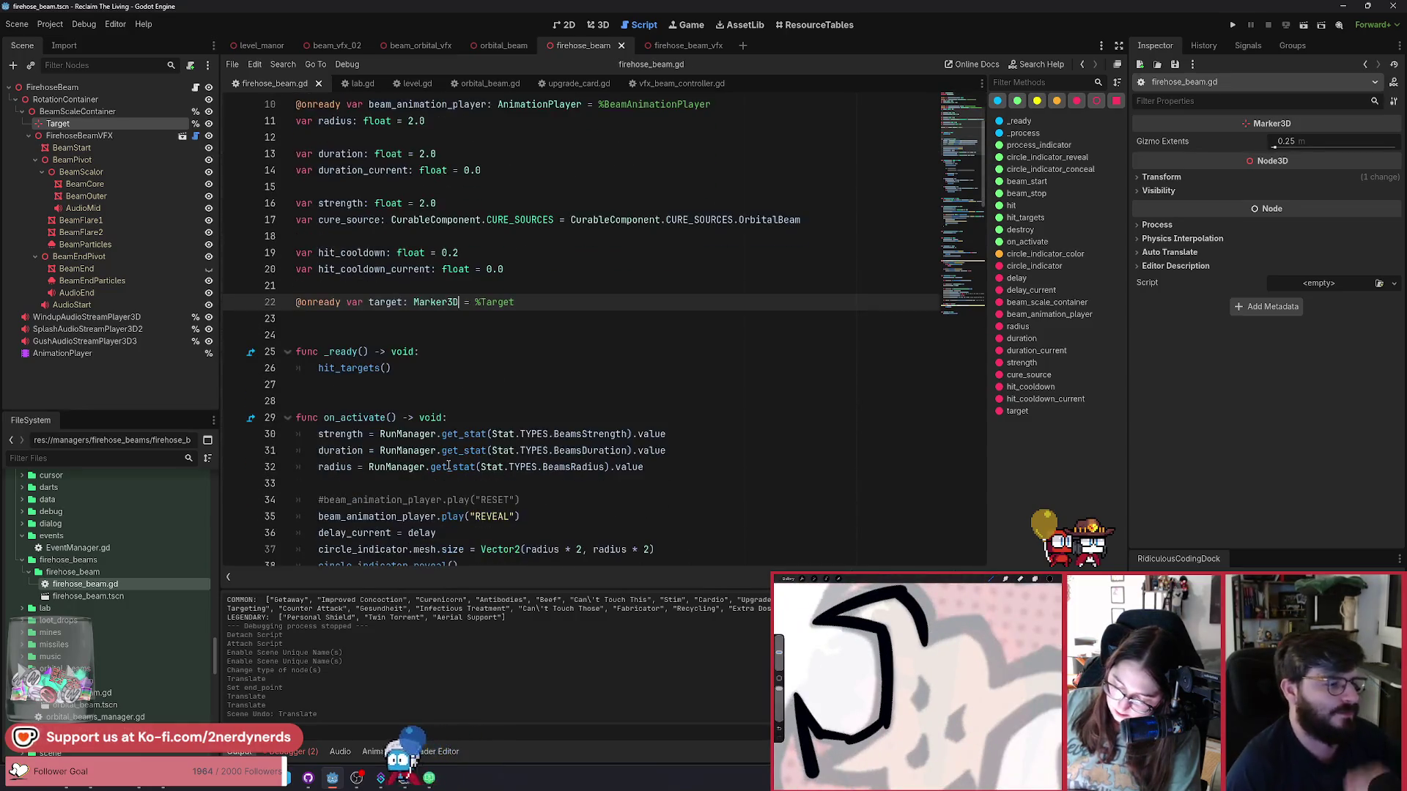
click(506, 352)
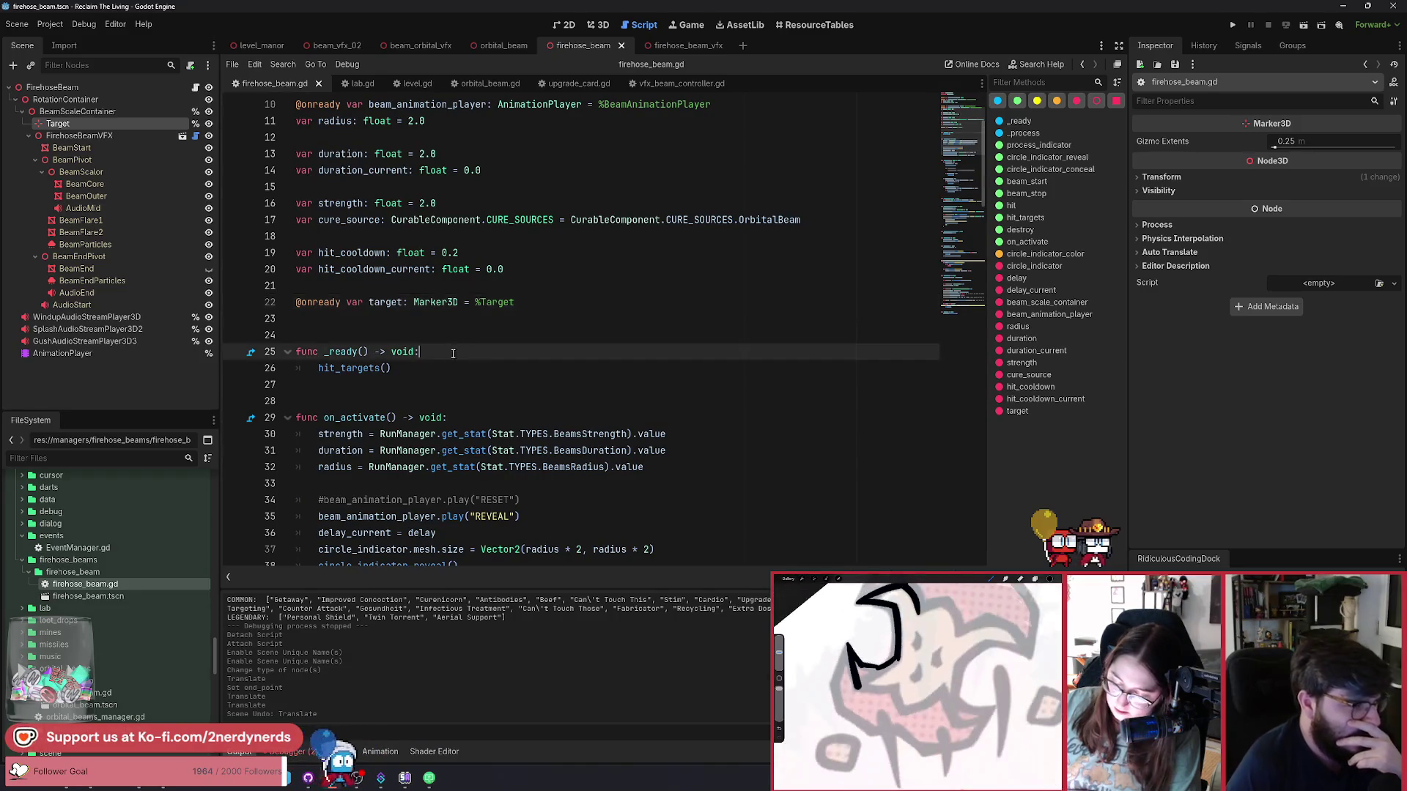
key(Return)
key(Return)
key(Up)
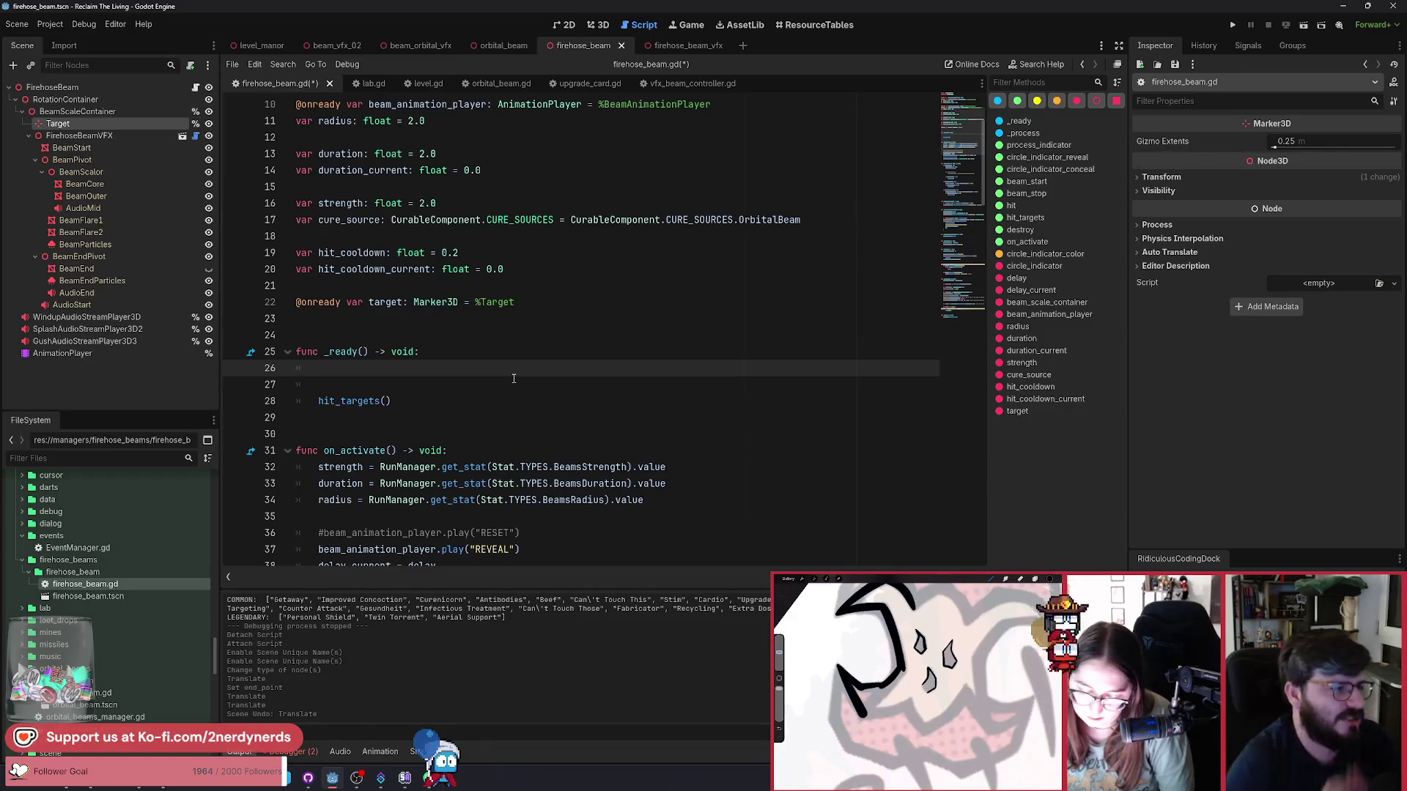
click(484, 313)
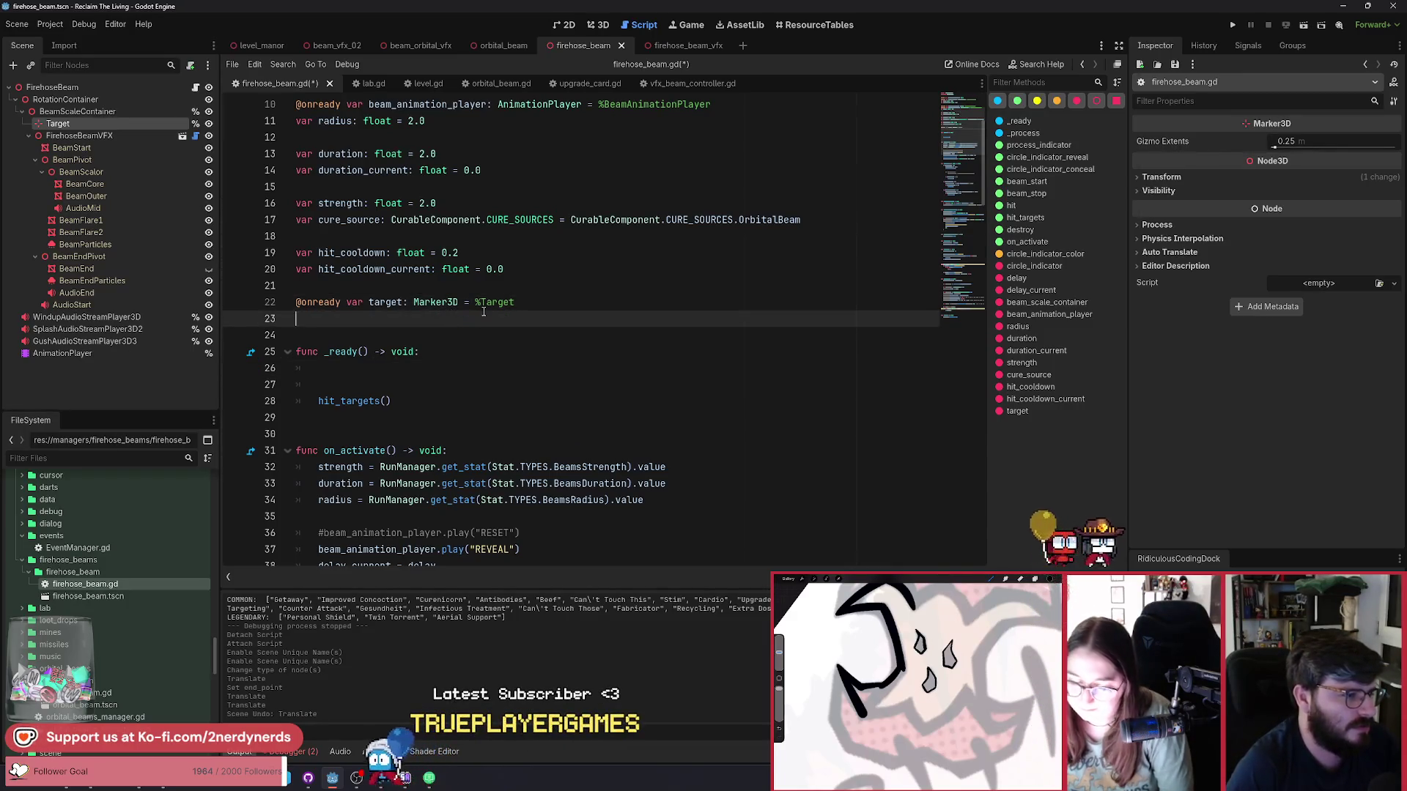
Declare var range: float = 6.0 below target, save, and tidy the blank lines.
key(Return)
key(Return)
text(var )
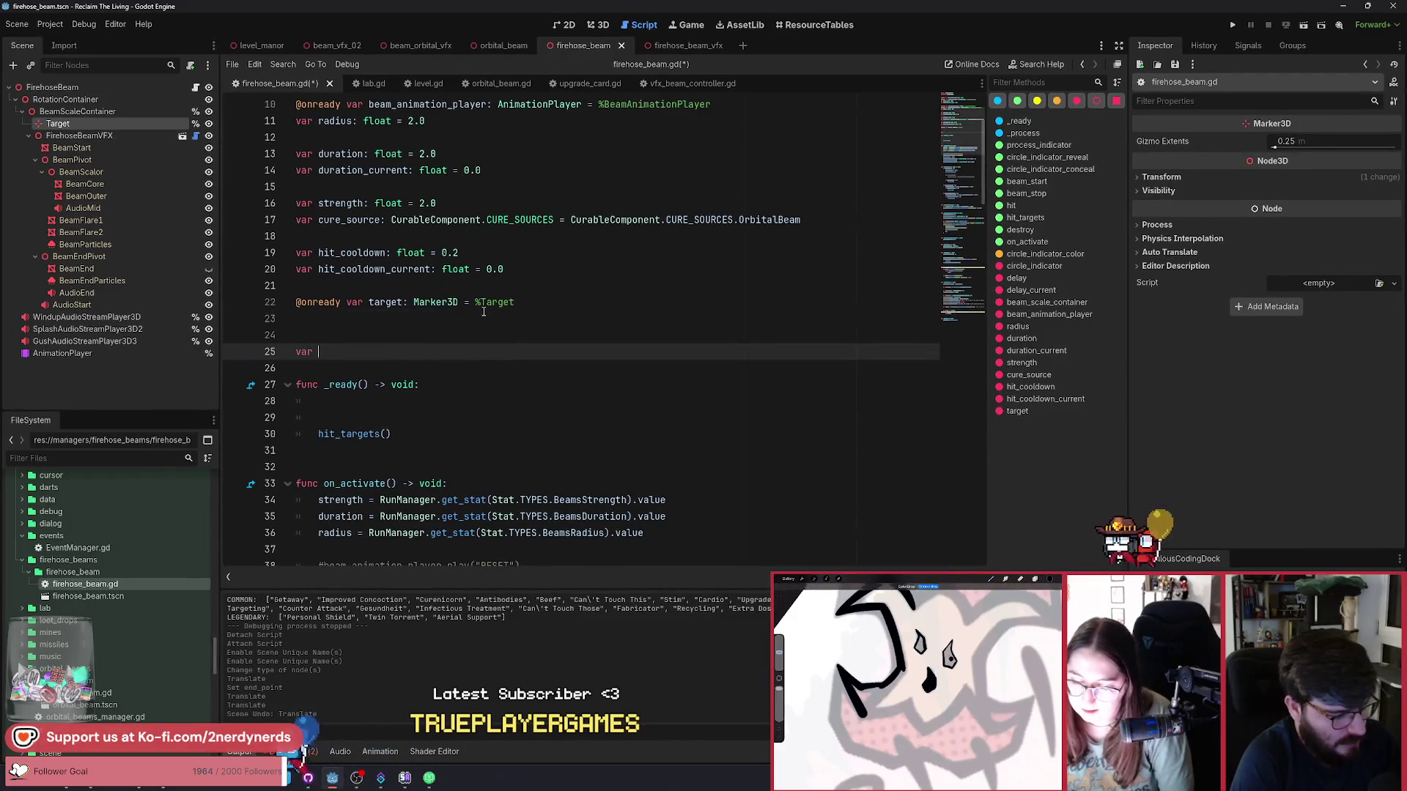
text(rage)
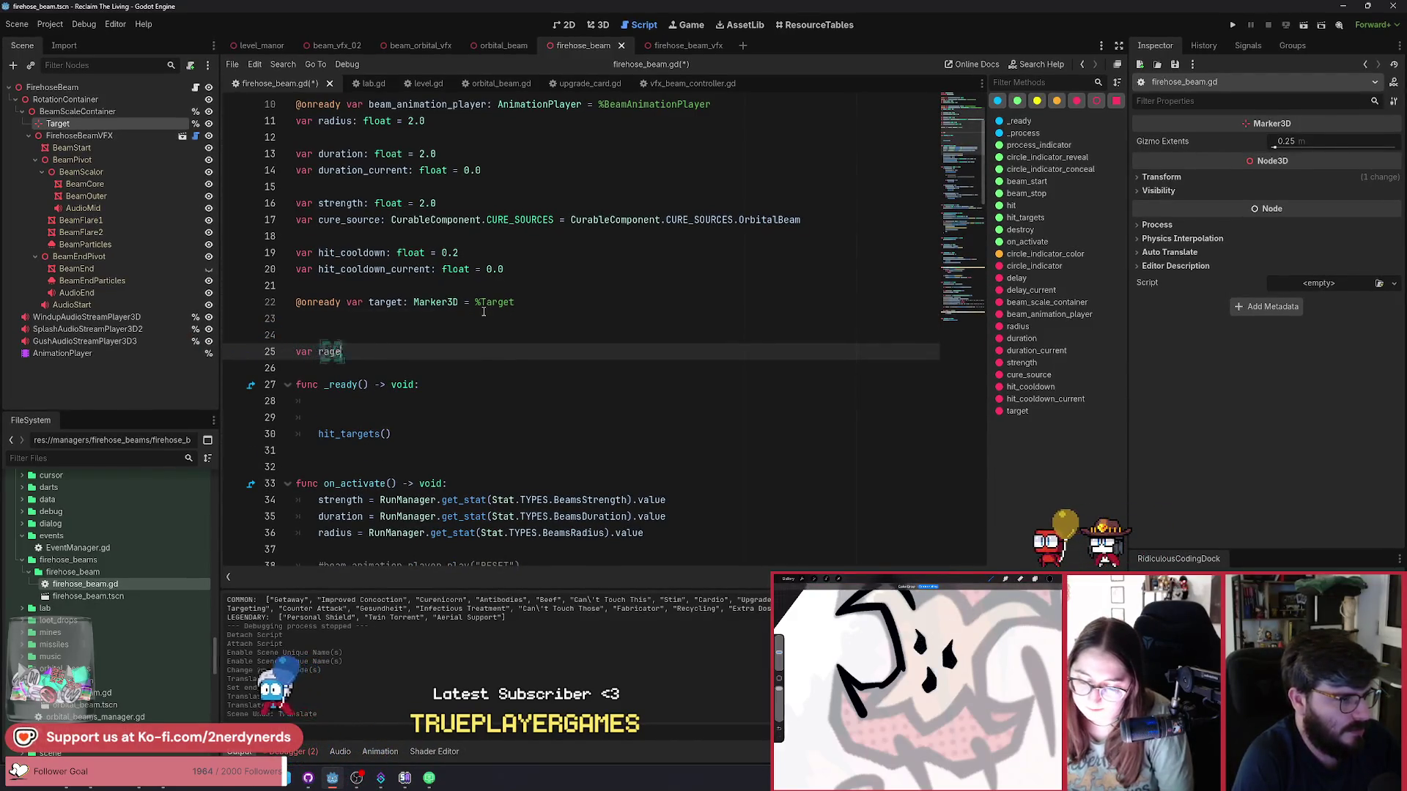
text(nge: )
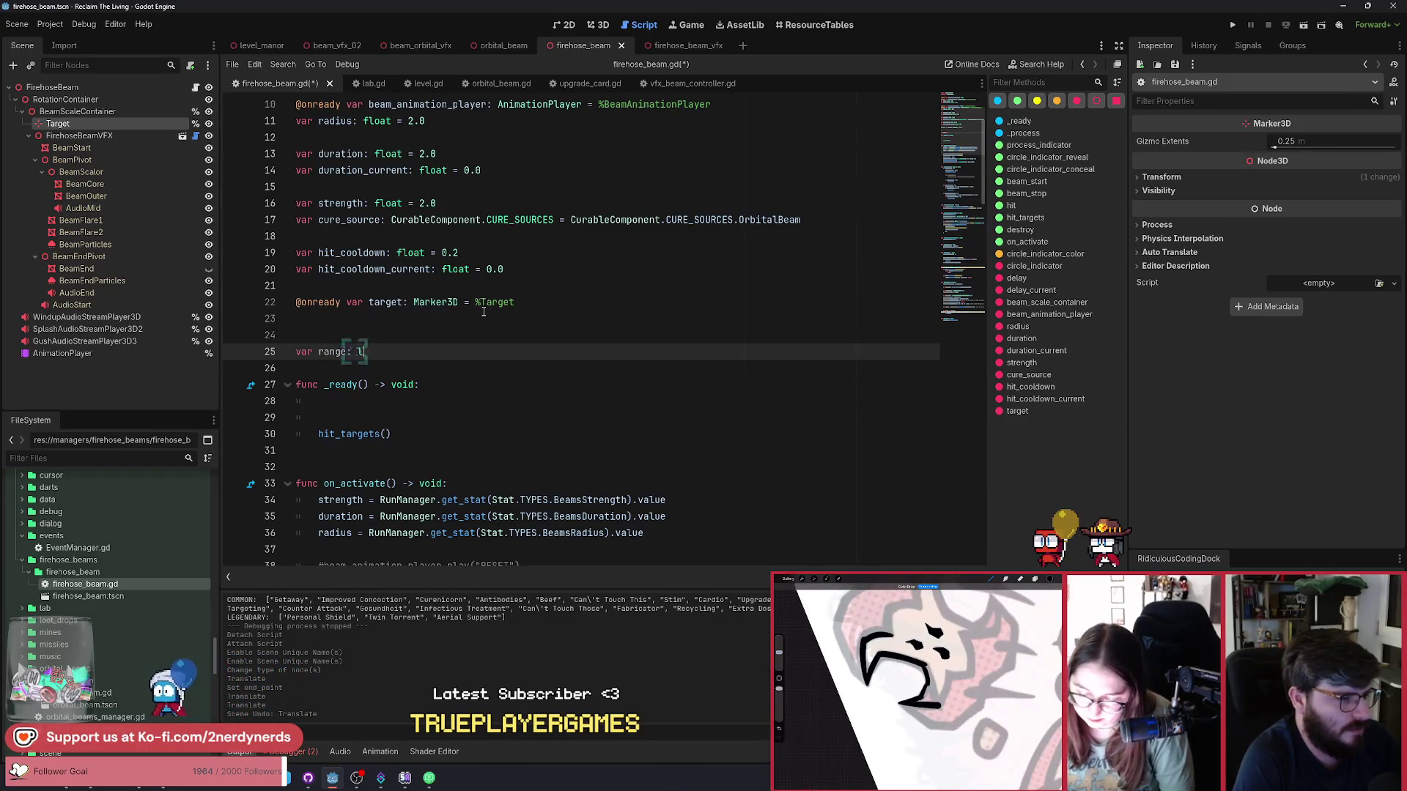
text(nge: float = )
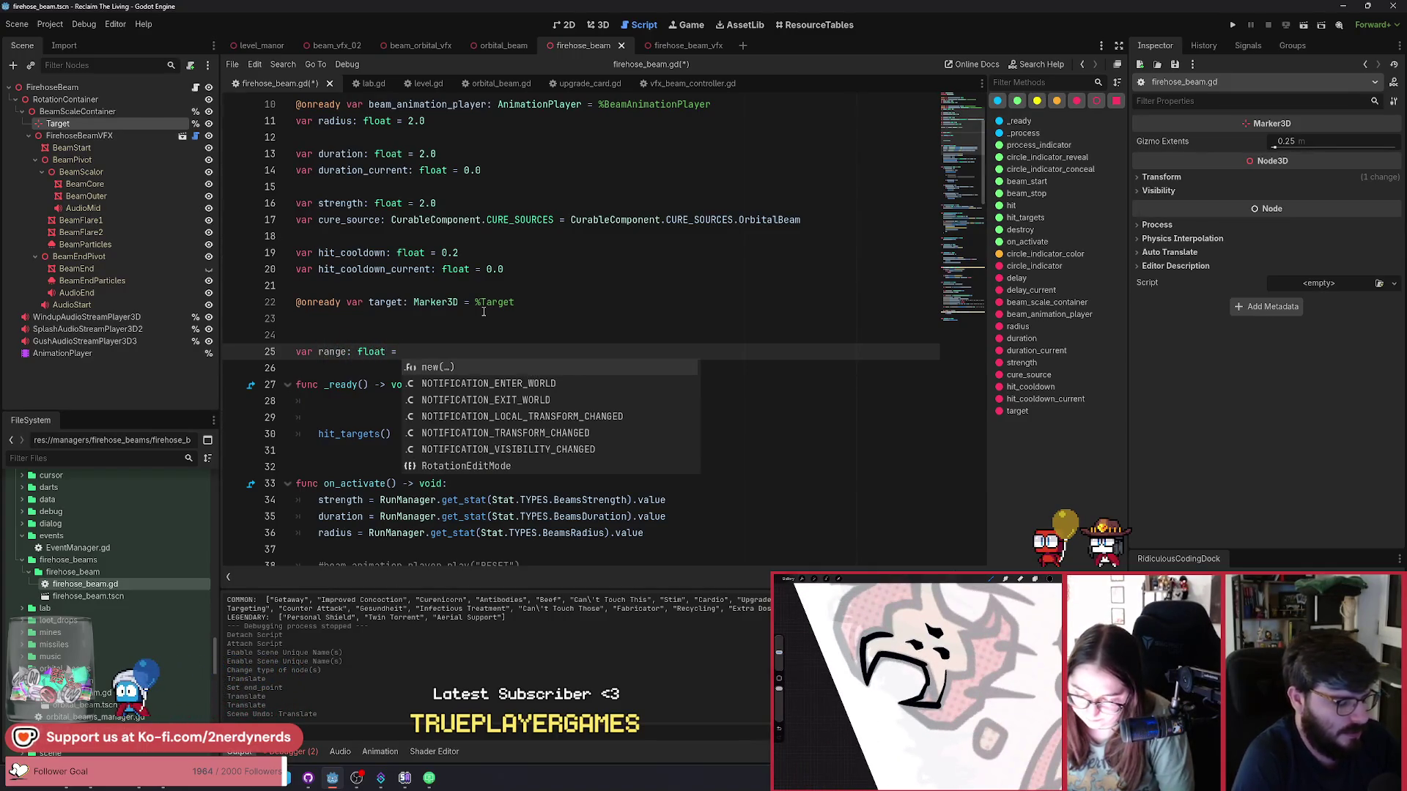
text(6.0)
key(ctrl+s)
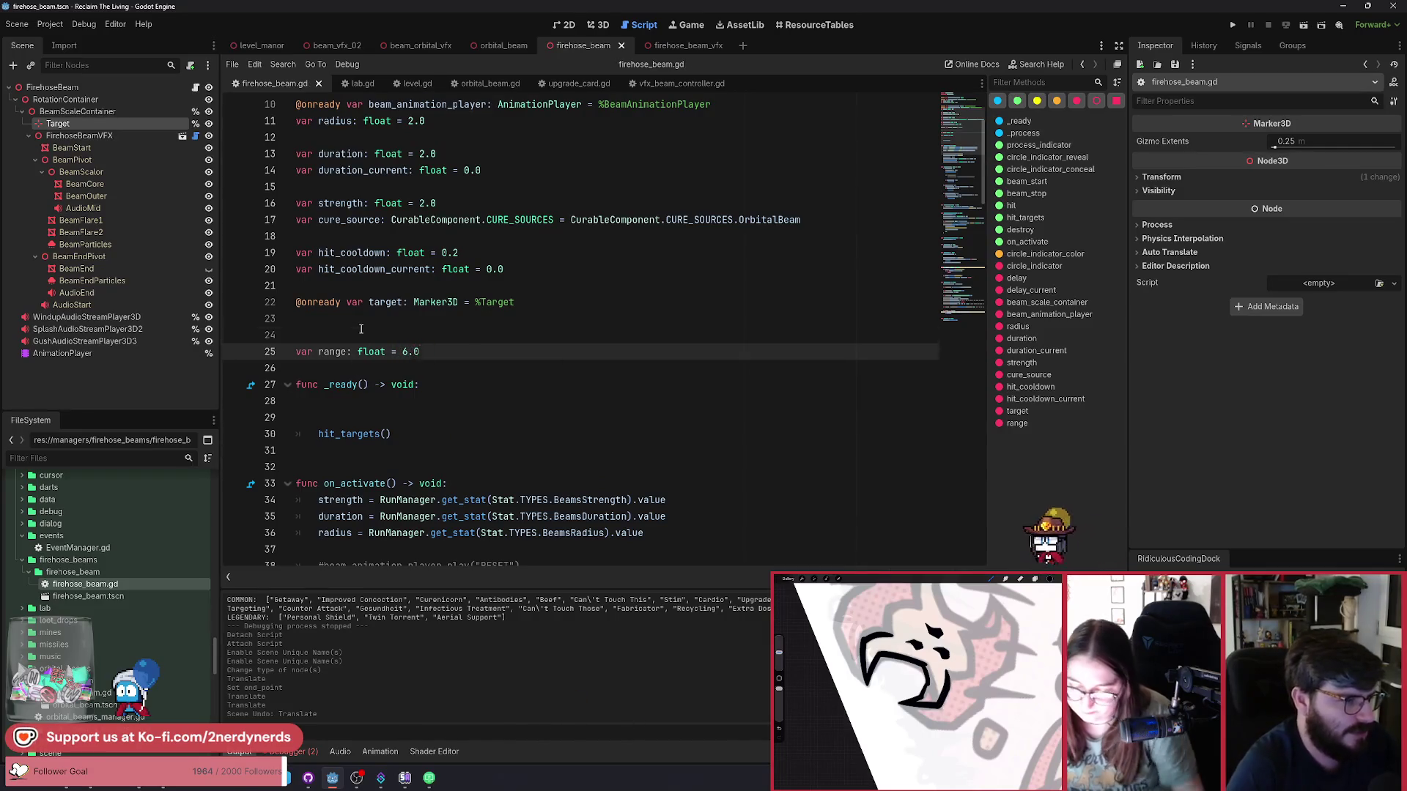
key(alt+Up)
key(Down)
key(Down)
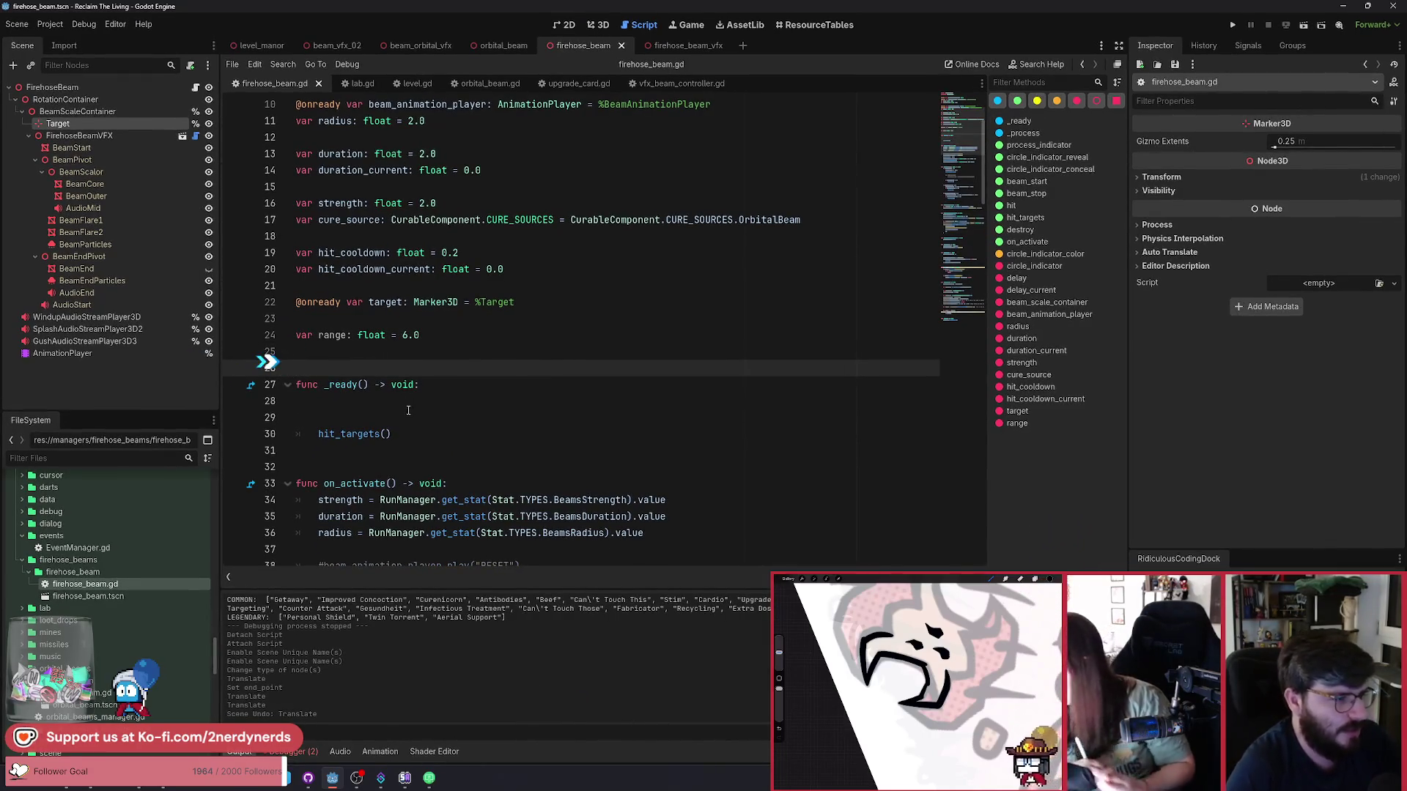
key(Down)
key(Down)
key(Tab)
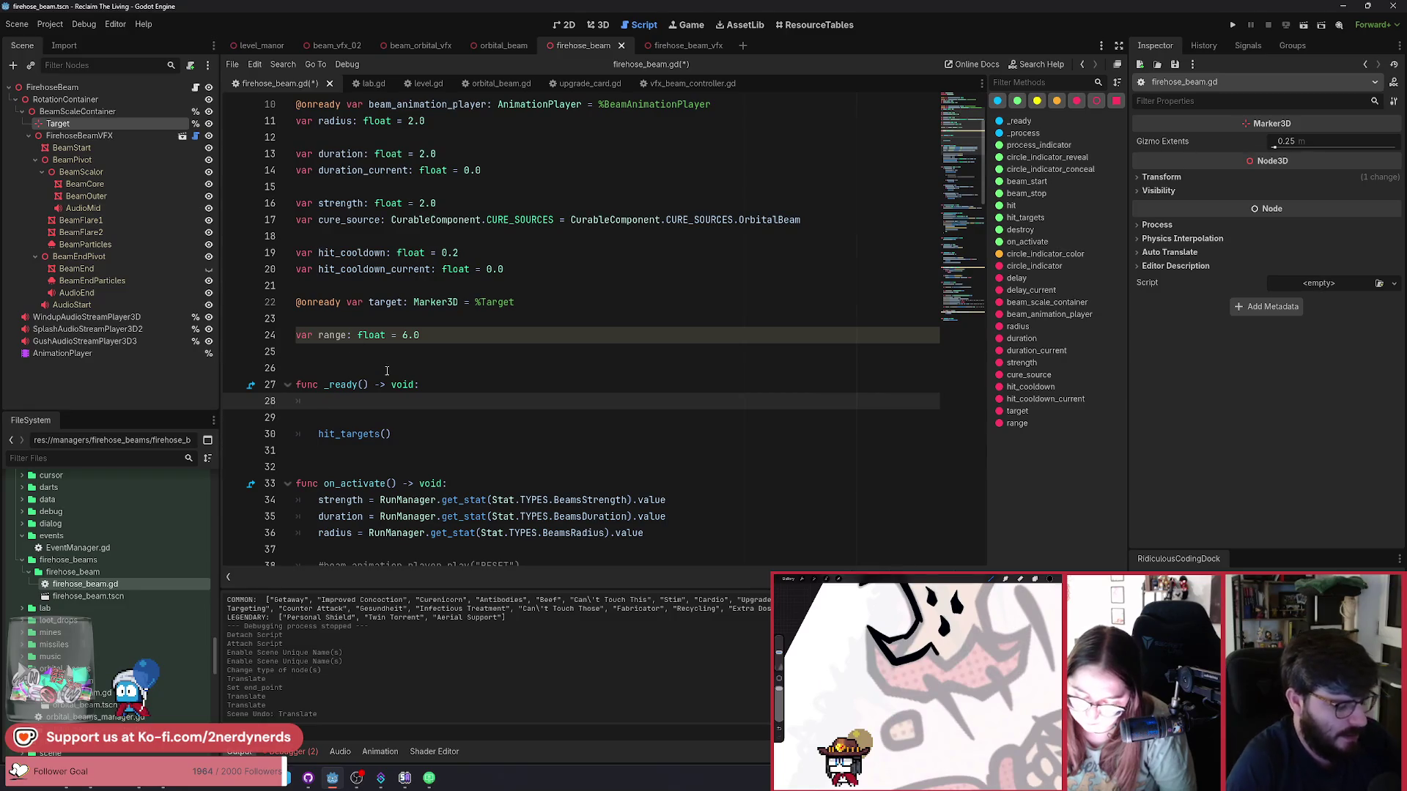
Begin the target.position assignment and set the Target marker's Position x to 0.
text(target.)
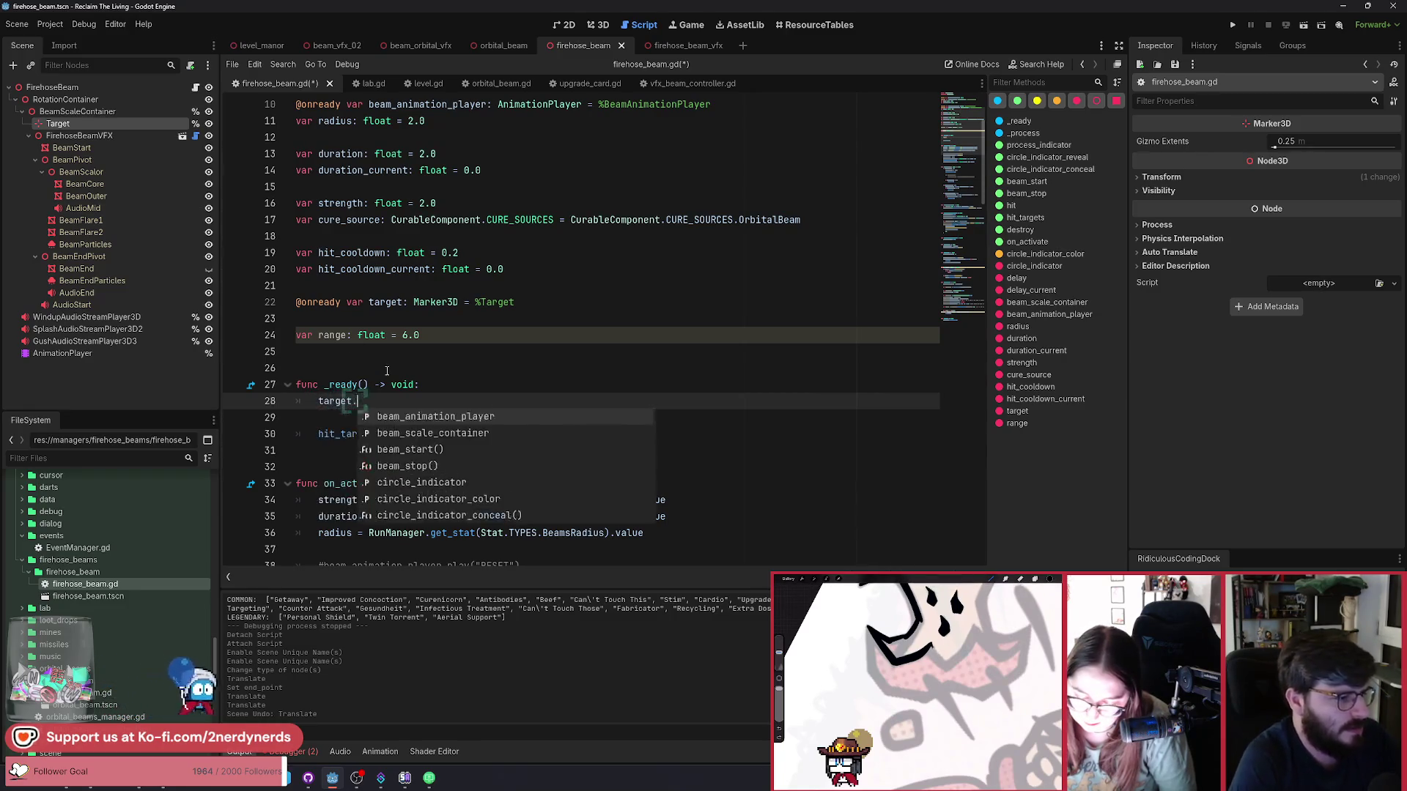
text(position)
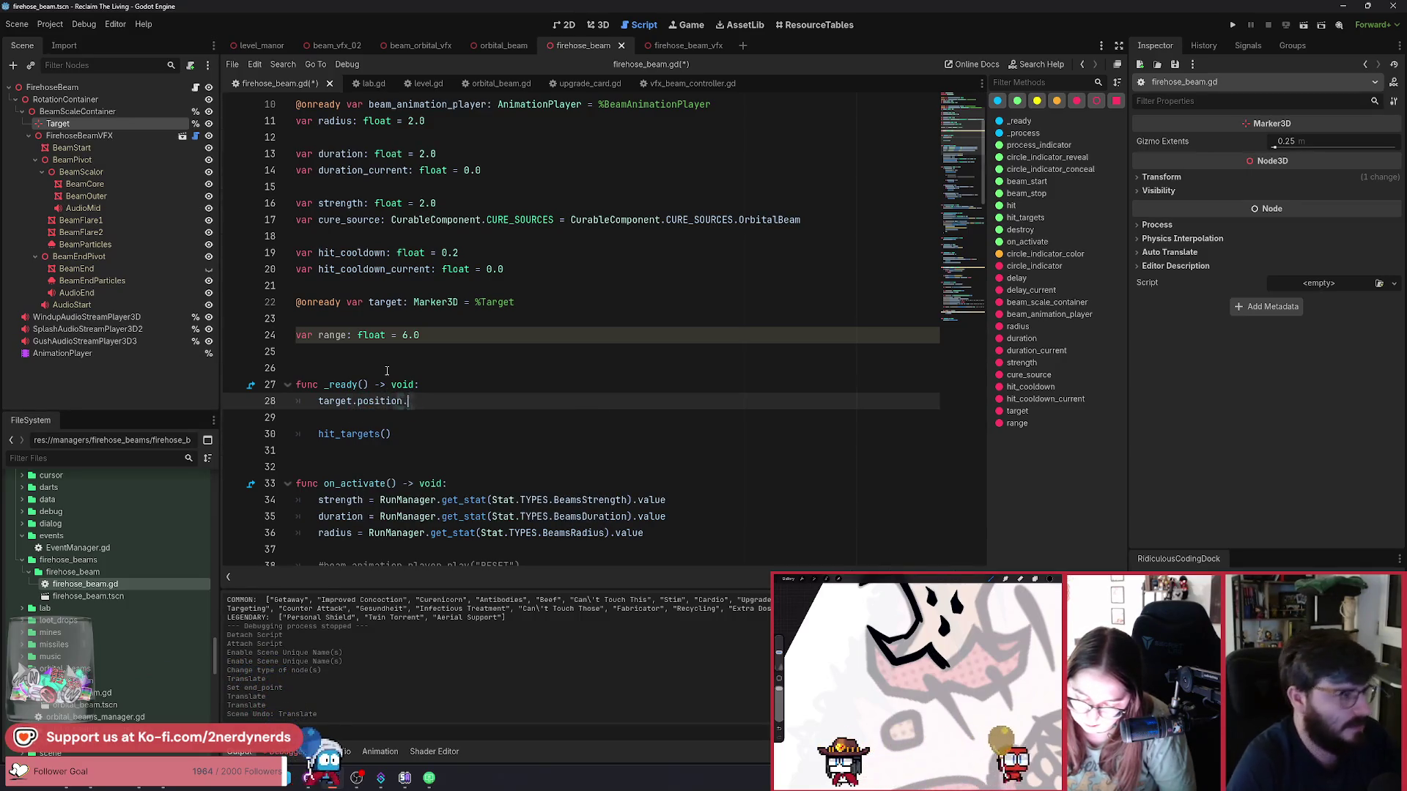
text(.)
click(1206, 177)
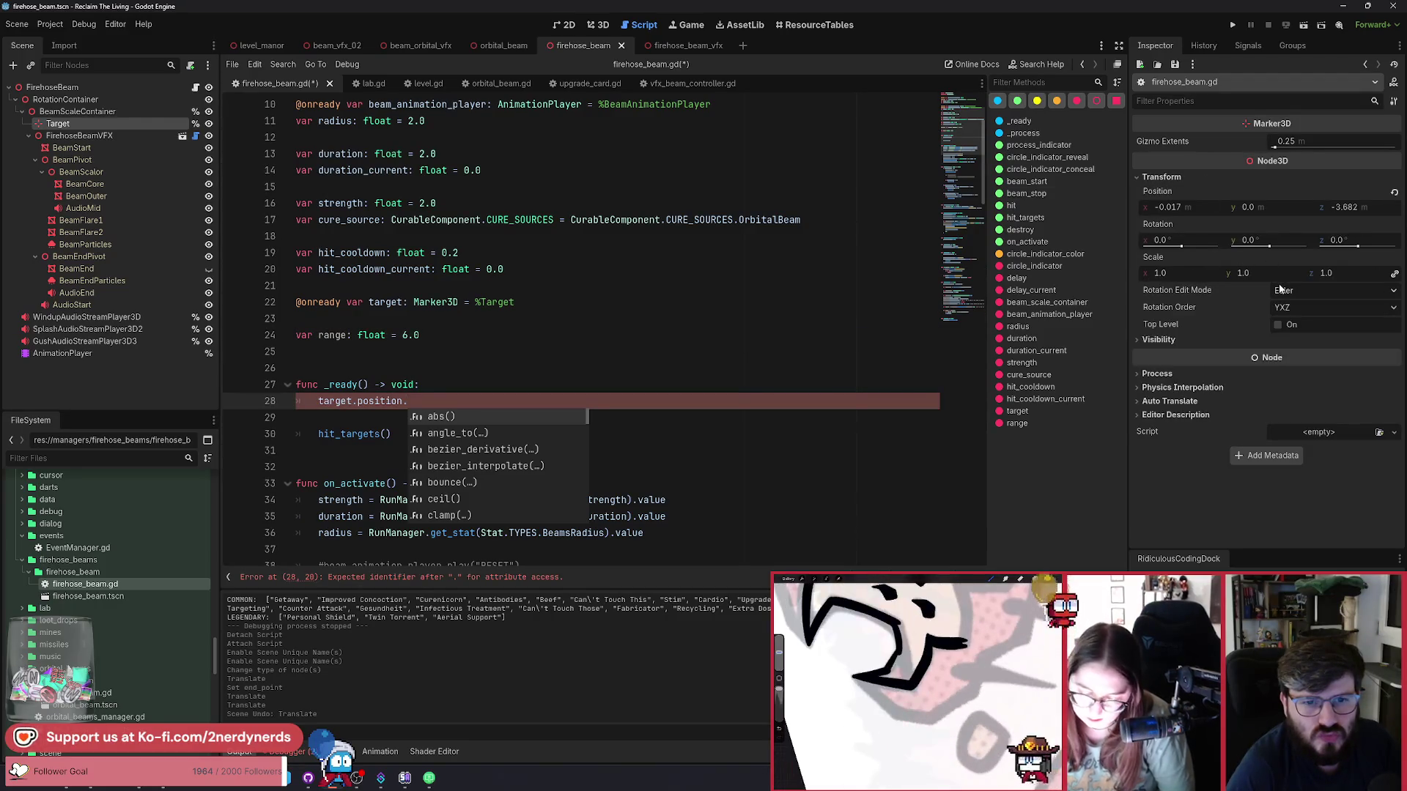
drag(1186, 210, 1203, 217)
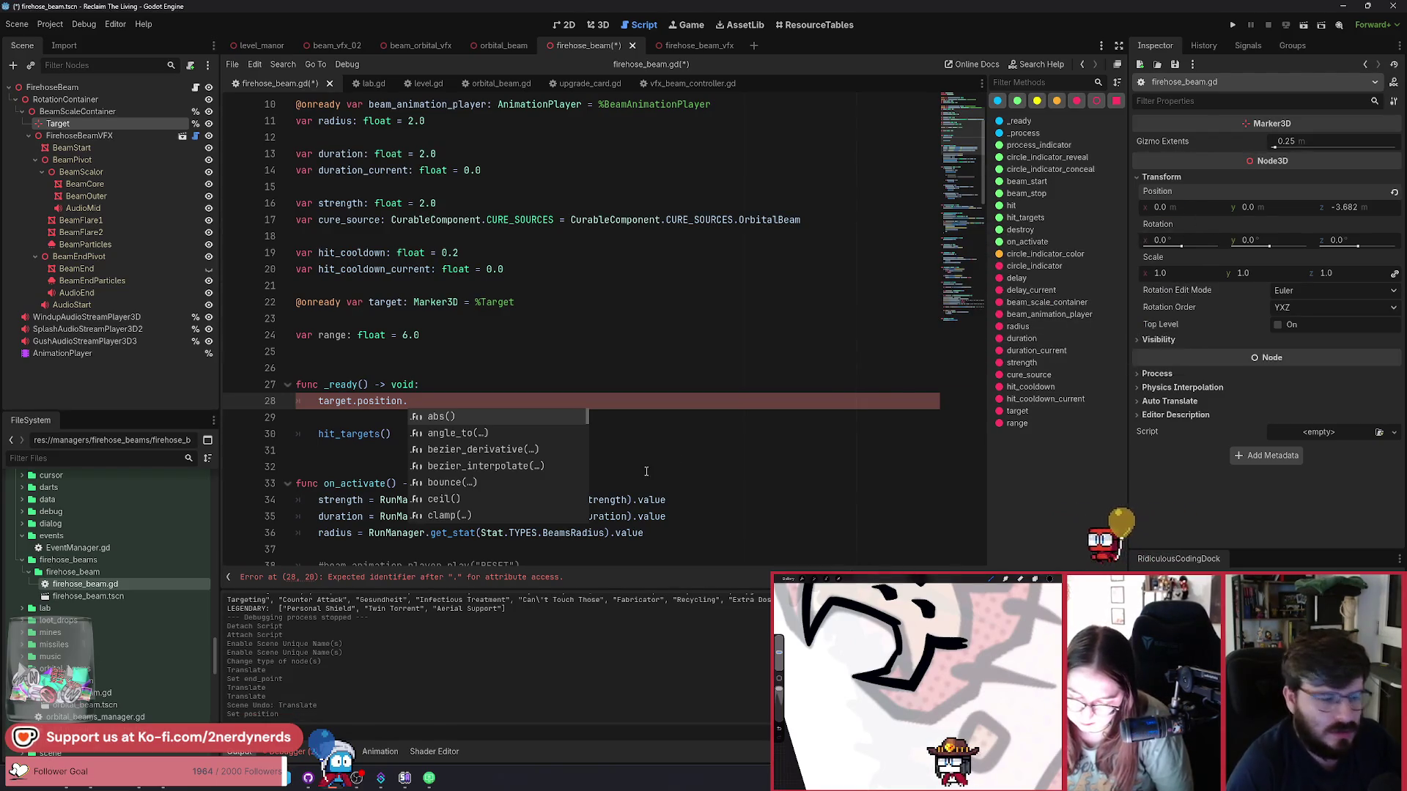
Complete target.position.z = range in _ready, save, and show the warnings list.
key(Escape)
text(z =)
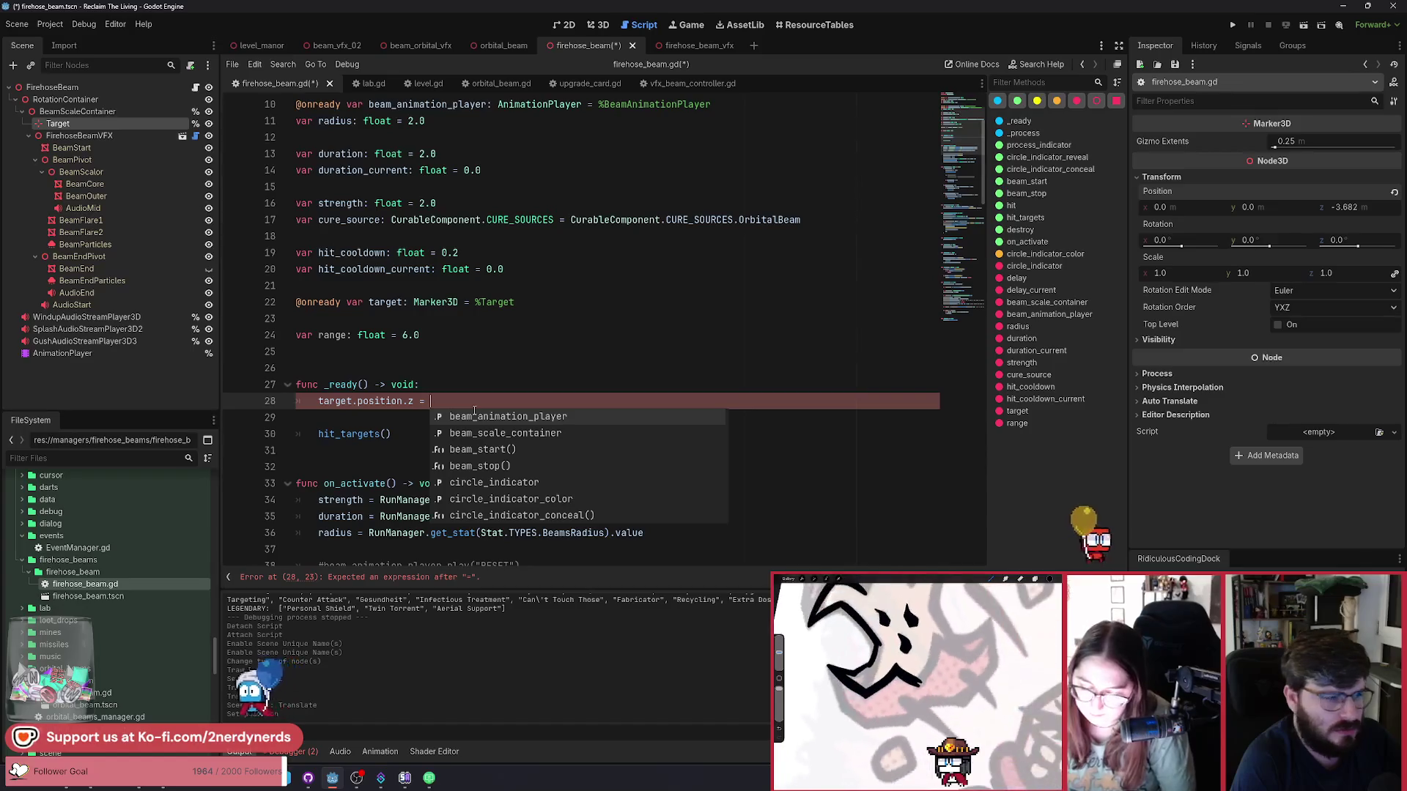
text(range)
key(ctrl+s)
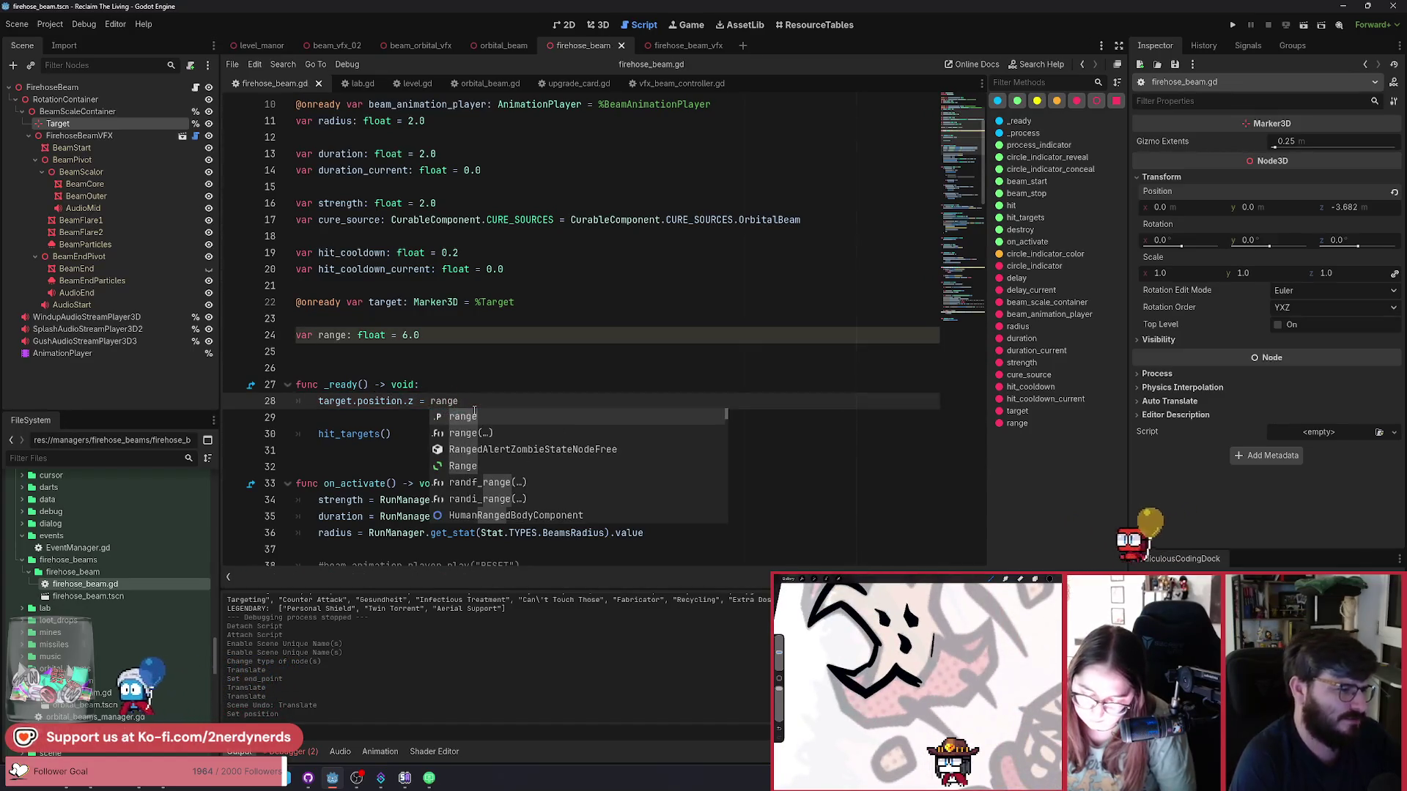
key(Escape)
click(437, 390)
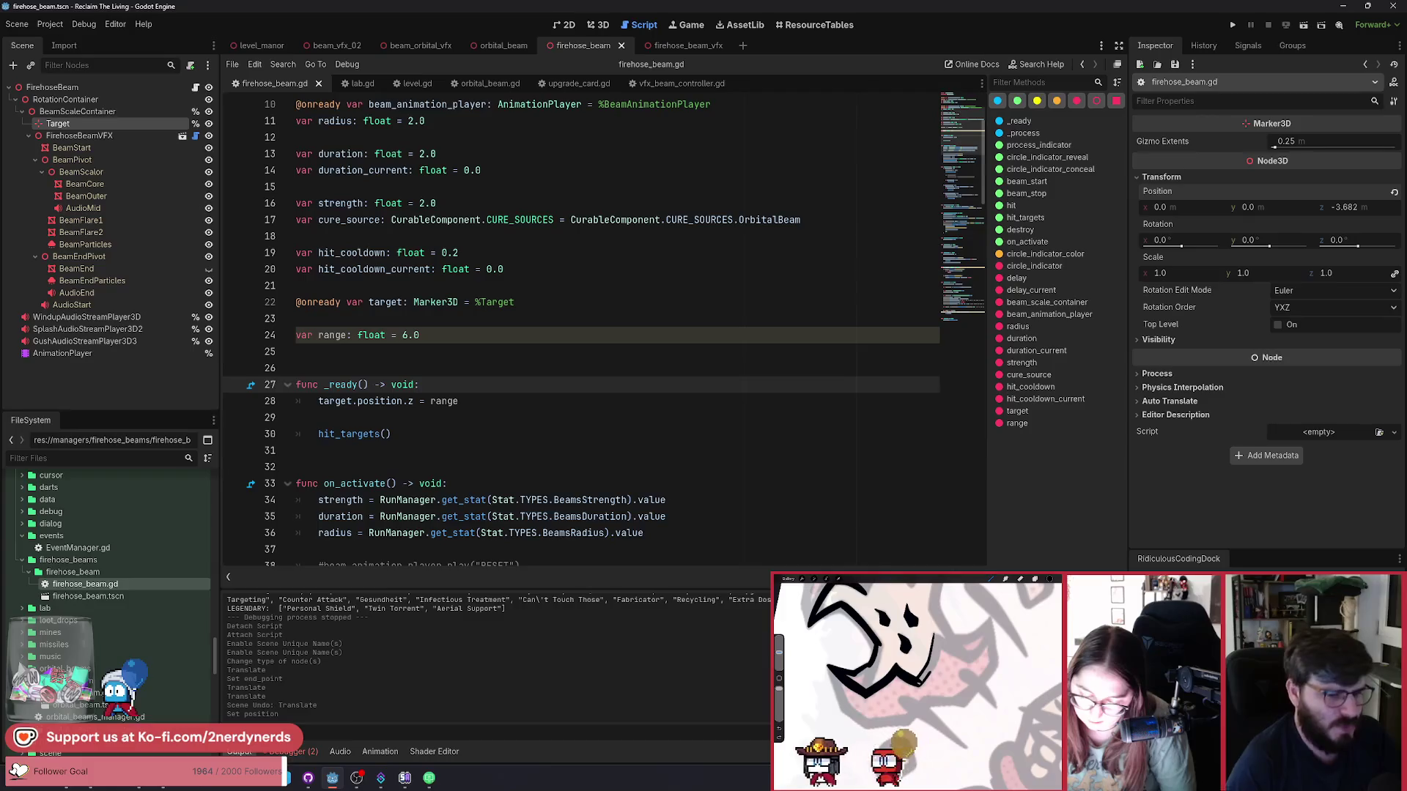
click(833, 577)
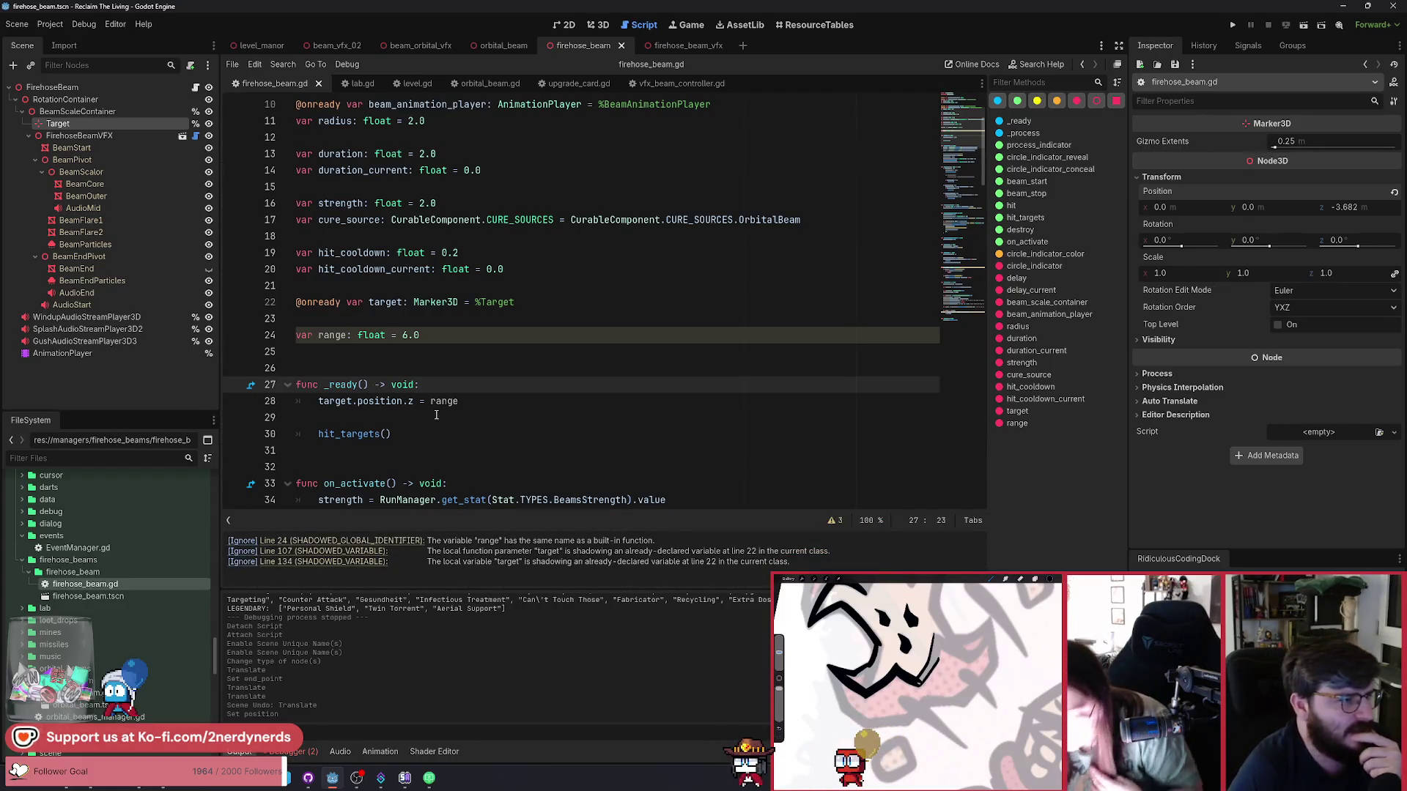
Rename the range variable to beam_range in its declaration and _ready's target.position.z assignment, then save.
scroll(422, 413, up, 3)
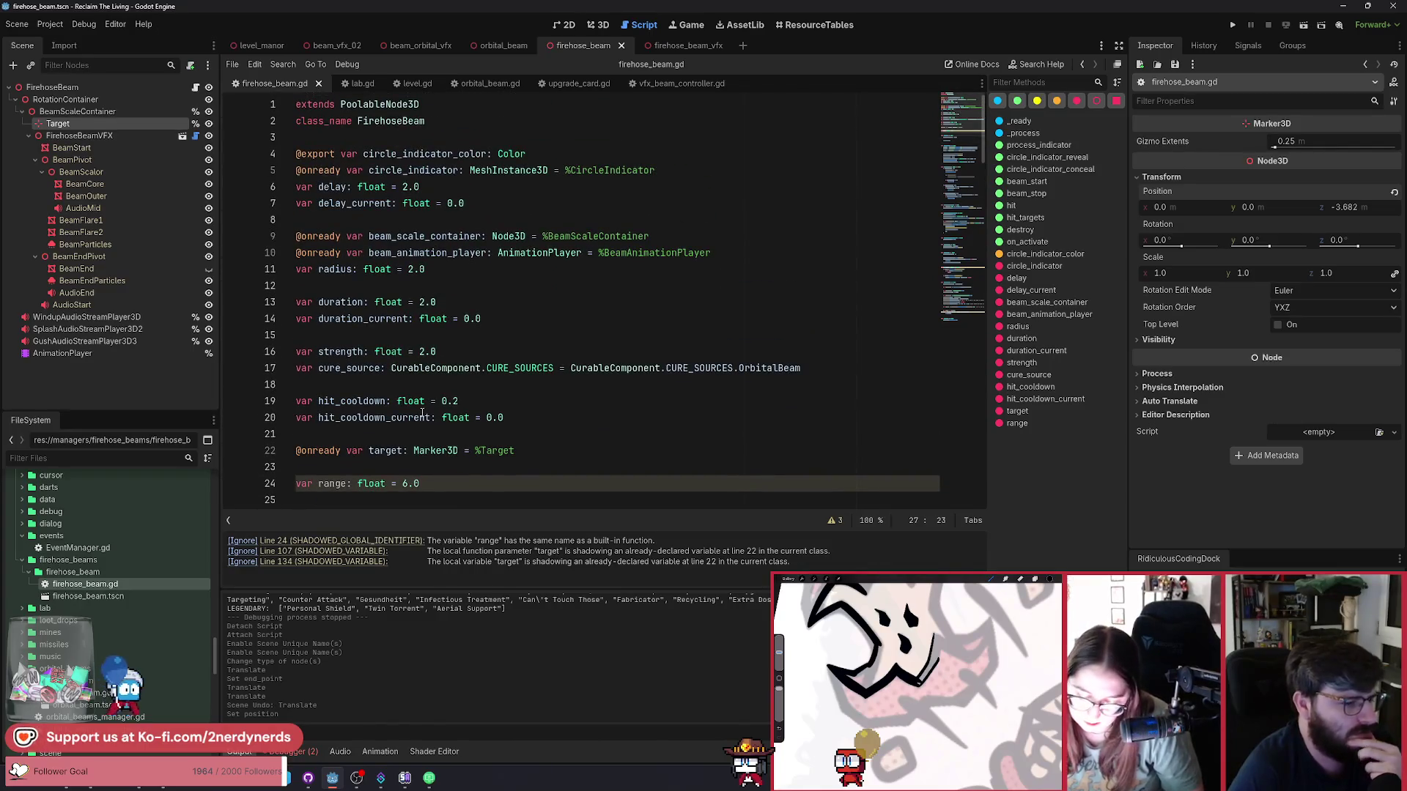
scroll(422, 413, down, 3)
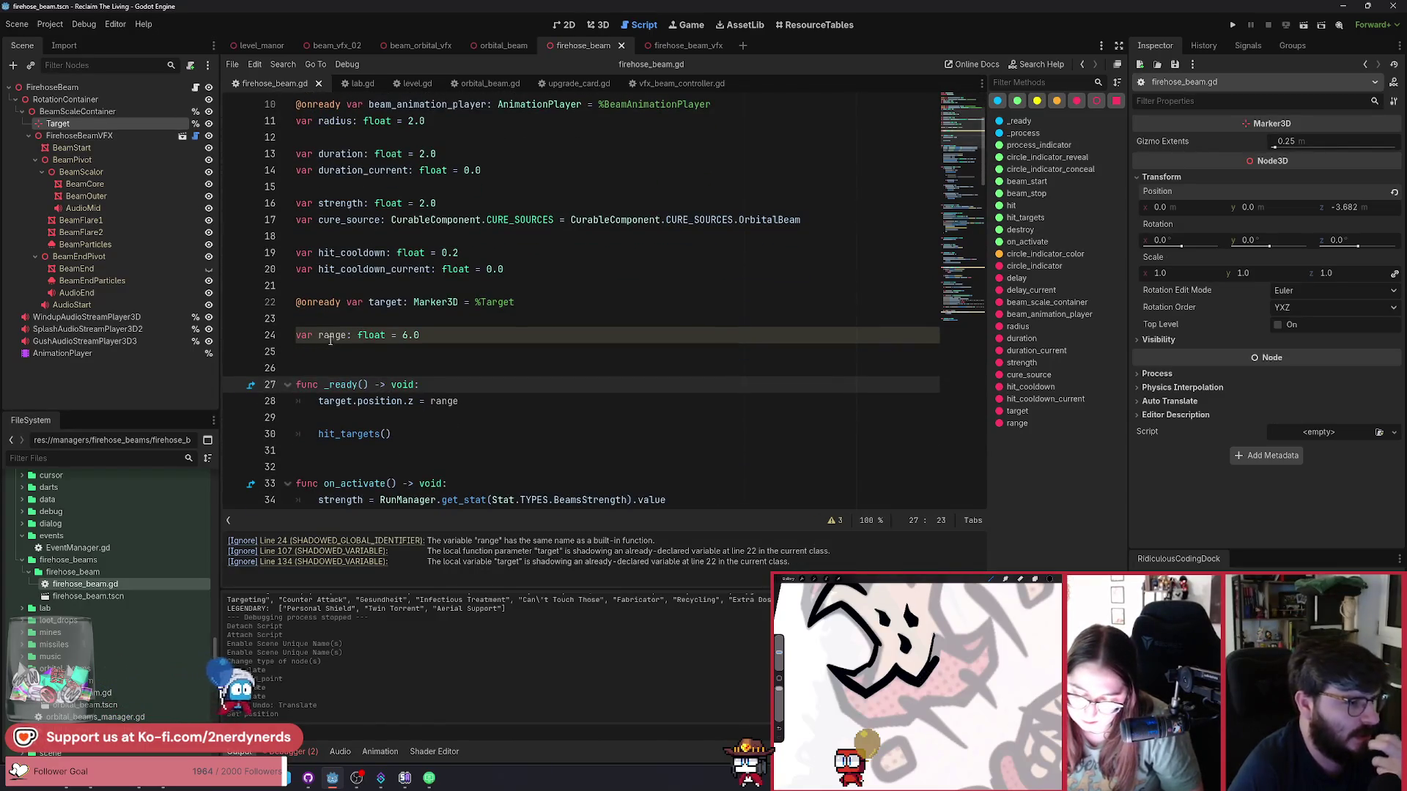
drag(319, 336, 337, 352)
key(Left)
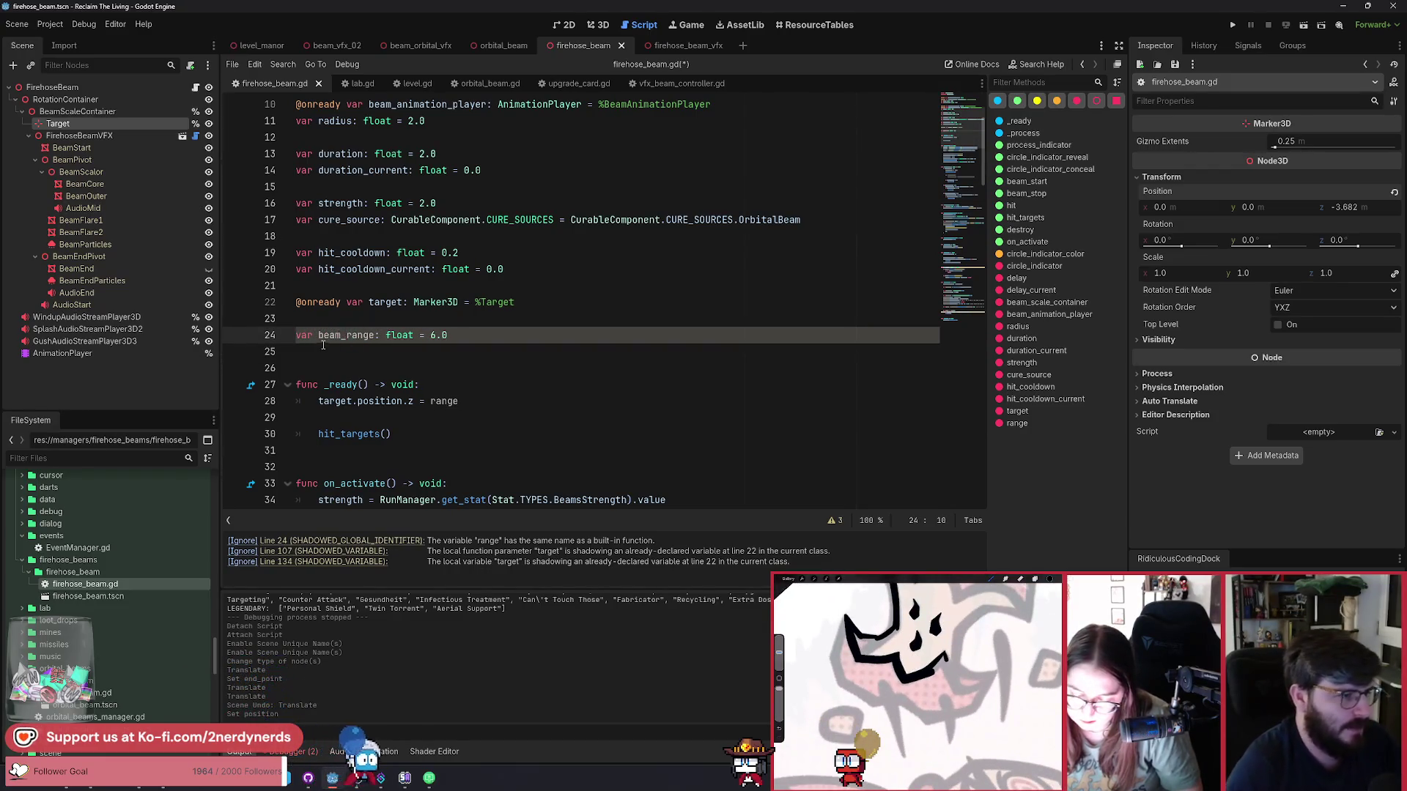
double_click(444, 401)
text(beam_range)
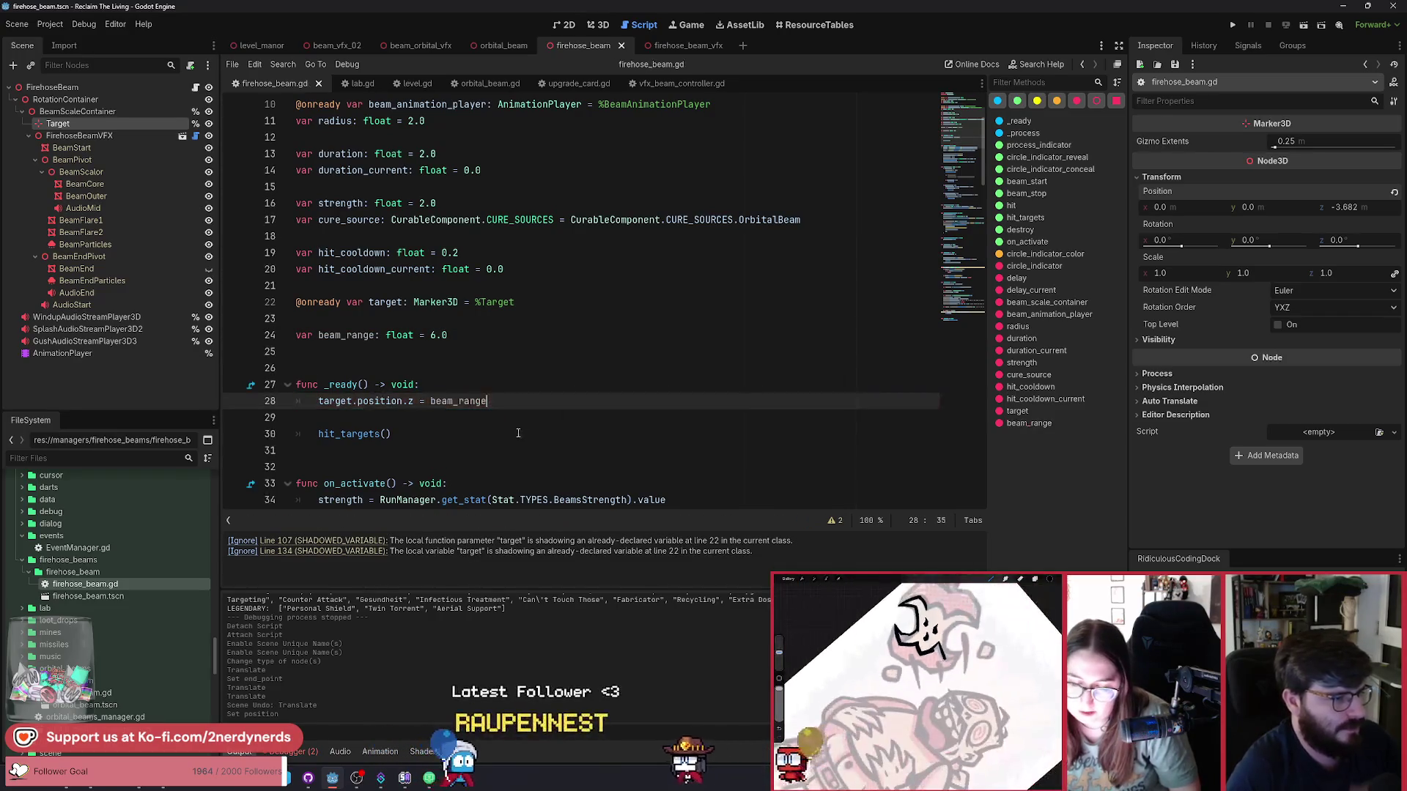
key(ctrl+s)
scroll(467, 469, down, 1)
scroll(467, 470, down, 3)
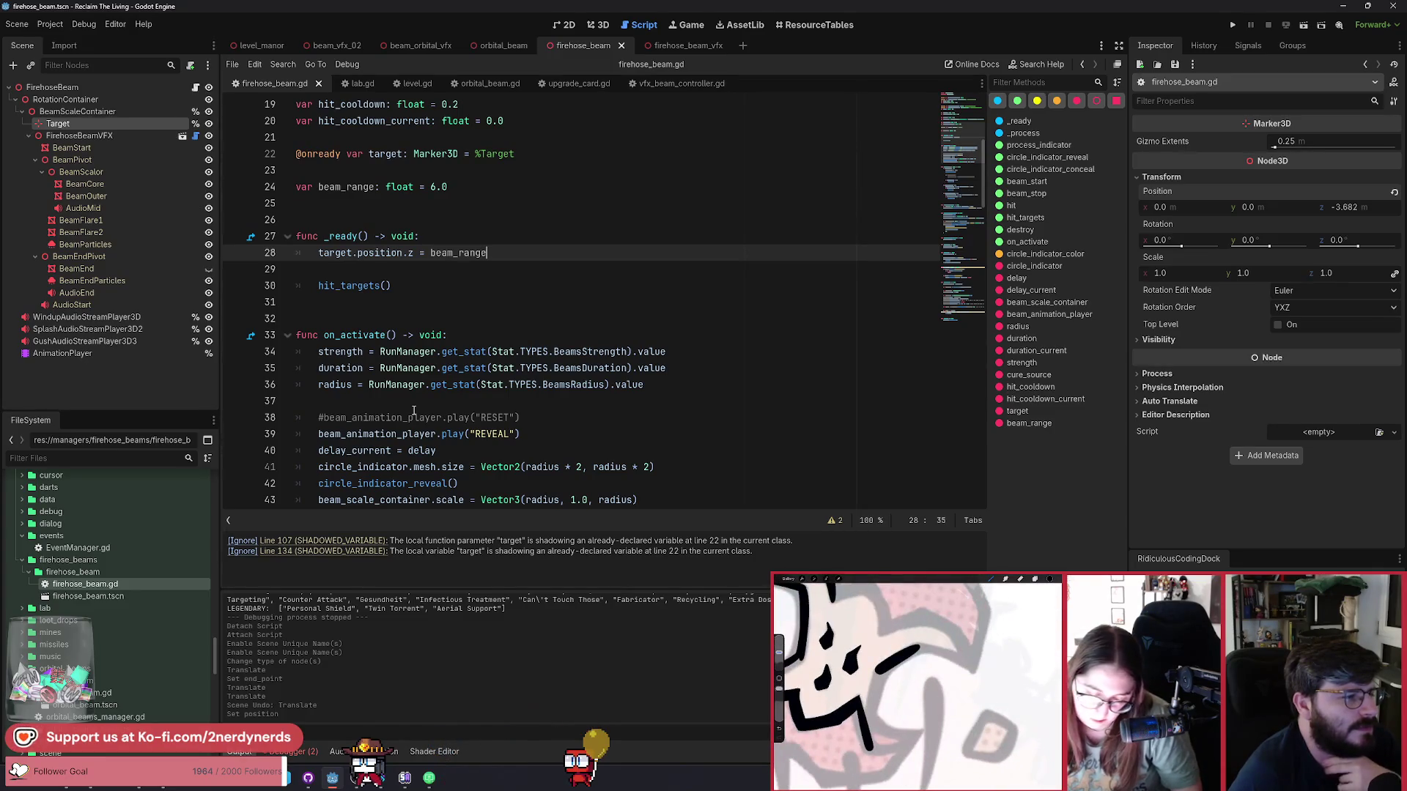
scroll(435, 439, down, 3)
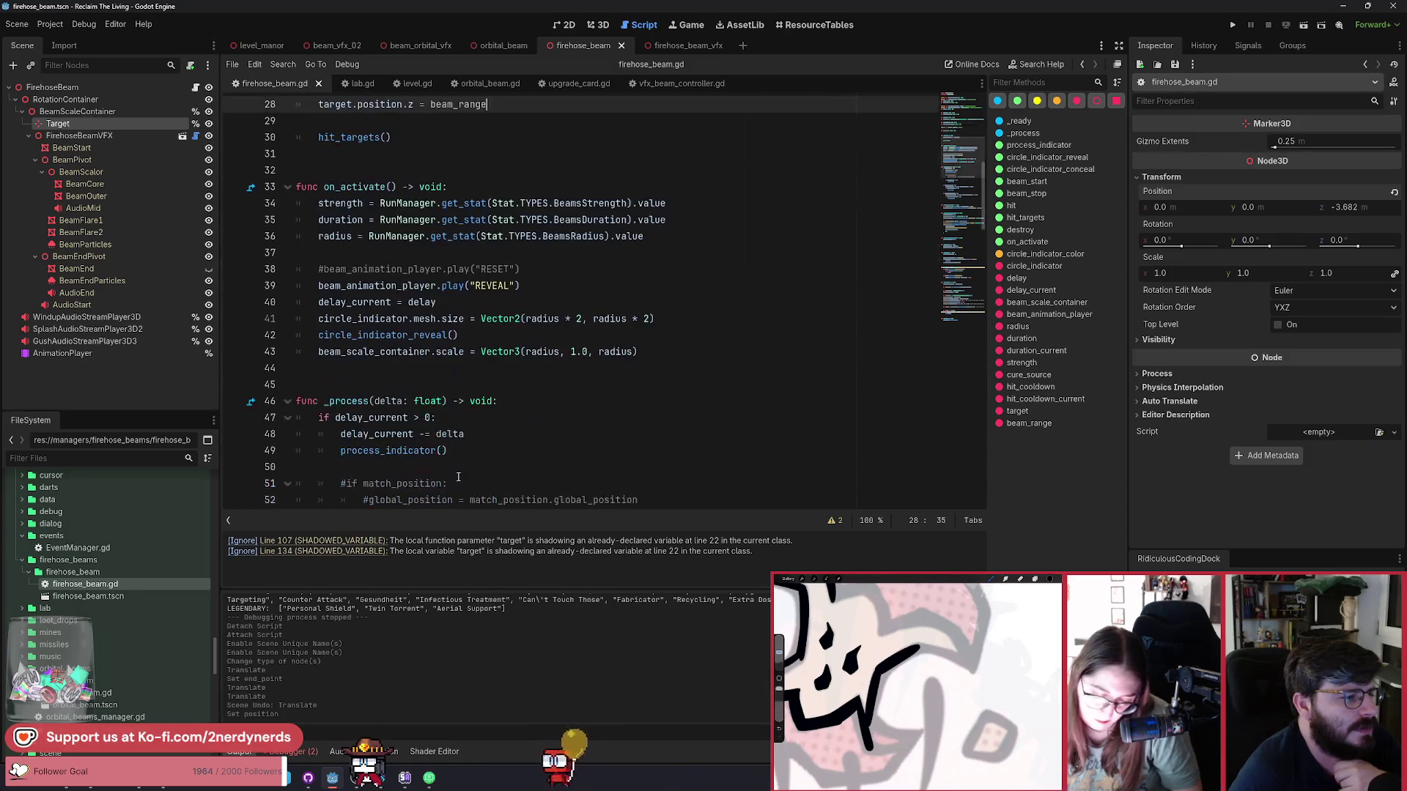
scroll(424, 395, up, 3)
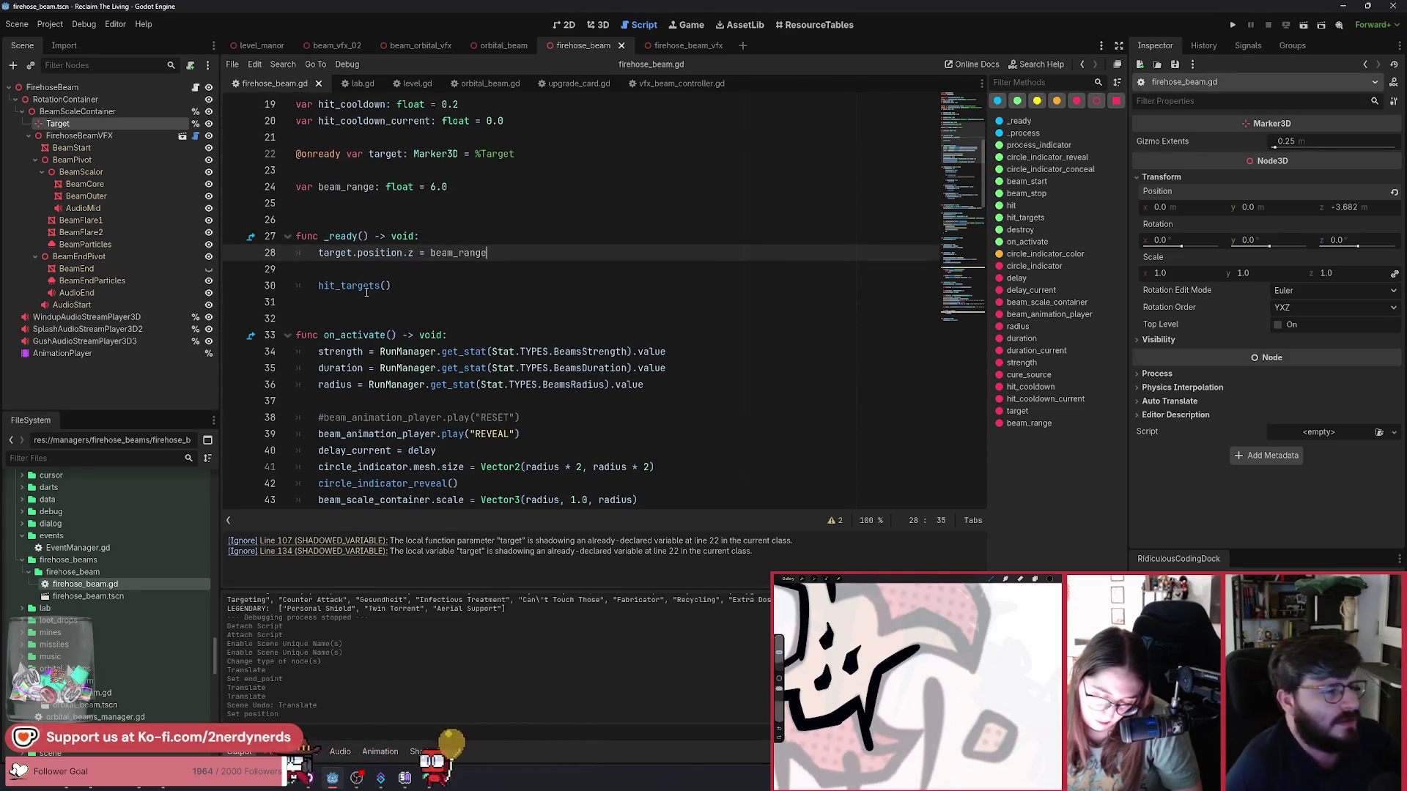
ctrl+click(354, 286)
scroll(575, 449, down, 2)
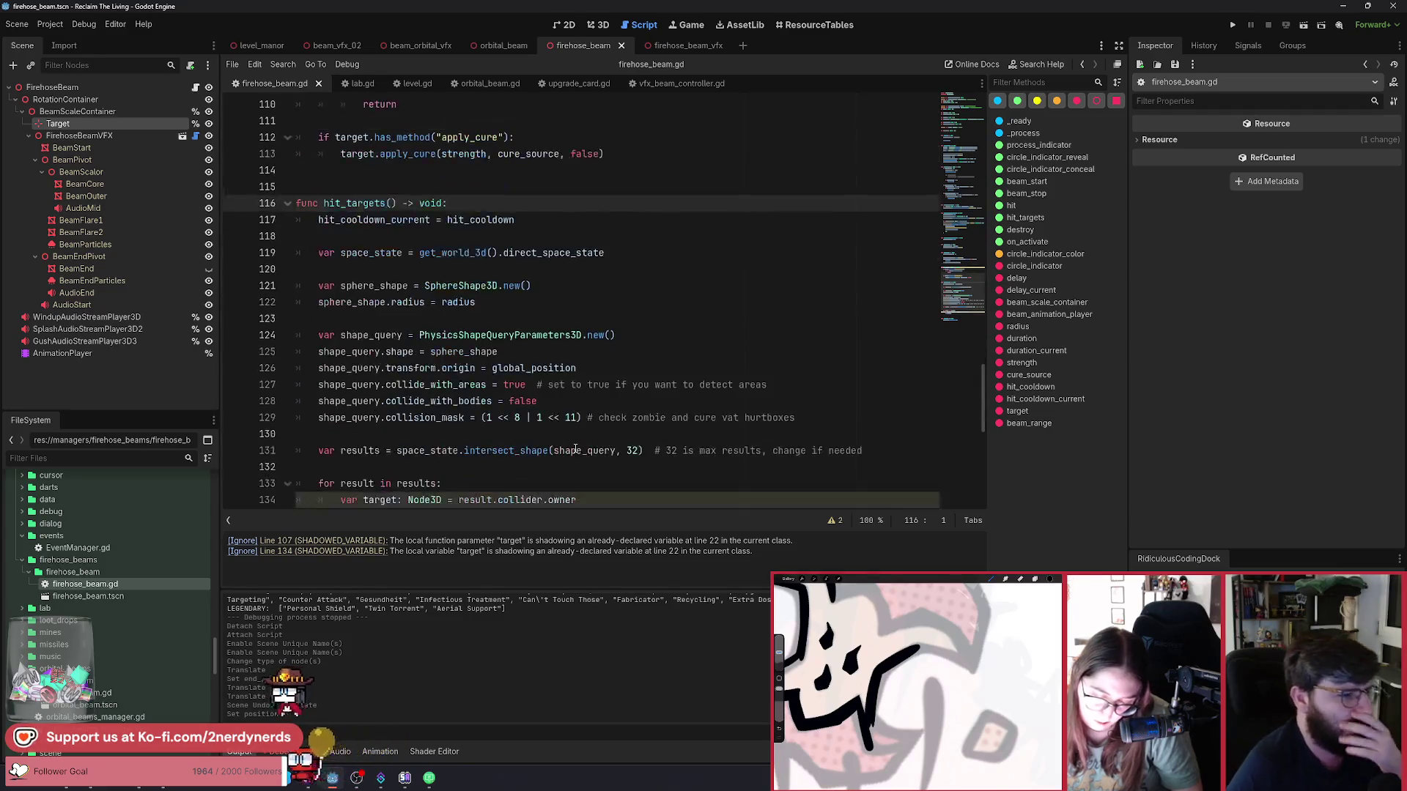
scroll(626, 479, down, 1)
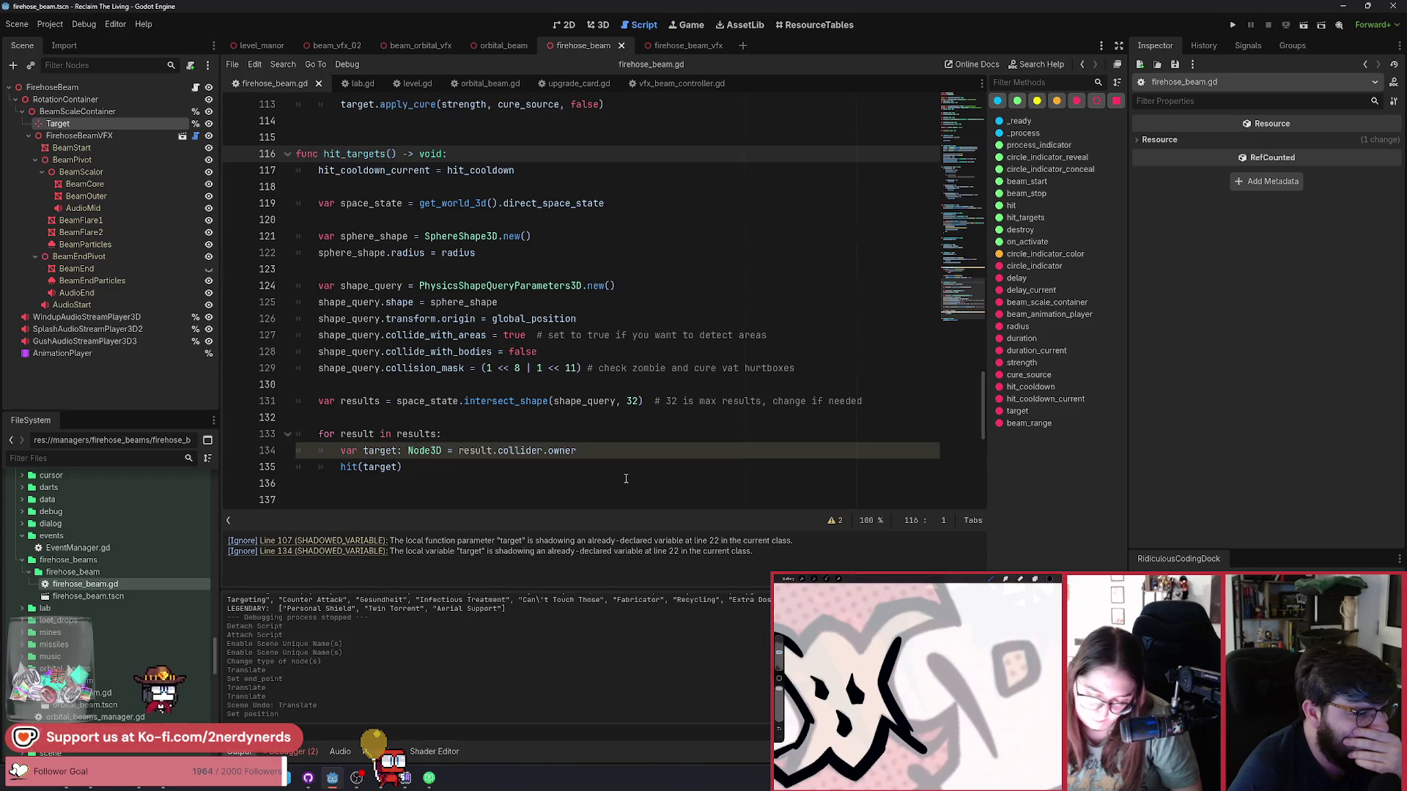
click(365, 453)
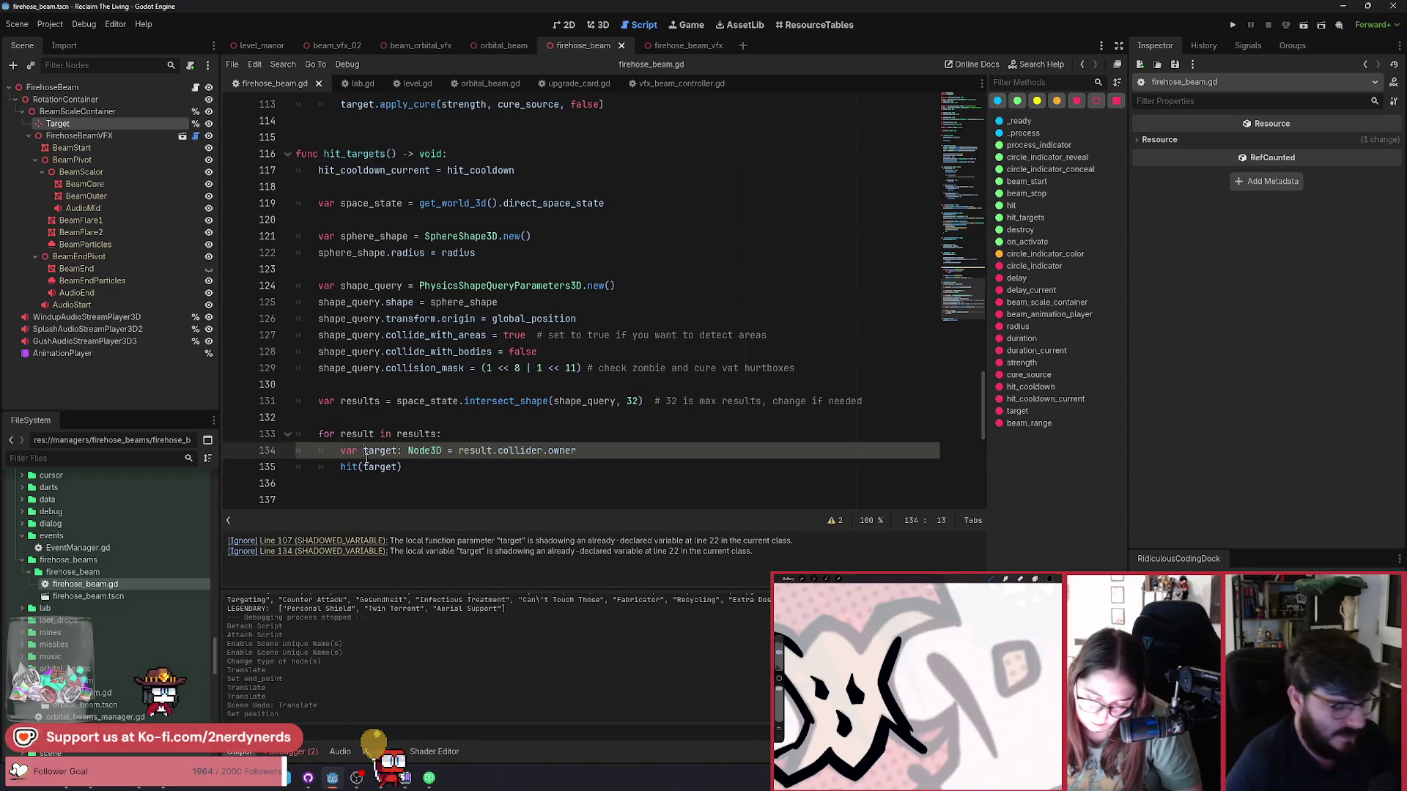
text(_)
double_click(385, 469)
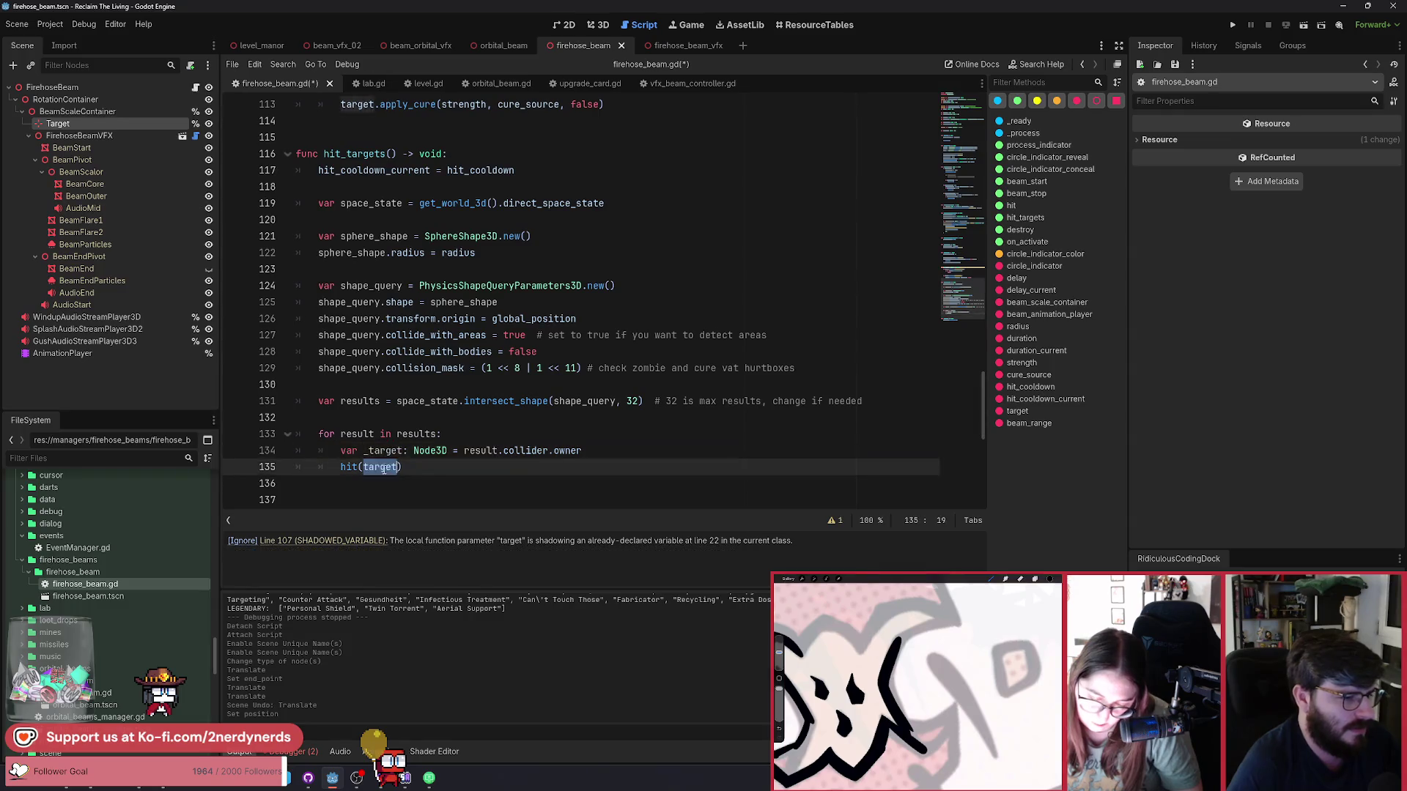
text(_target)
click(488, 435)
scroll(488, 444, down, 1)
scroll(488, 444, down, 3)
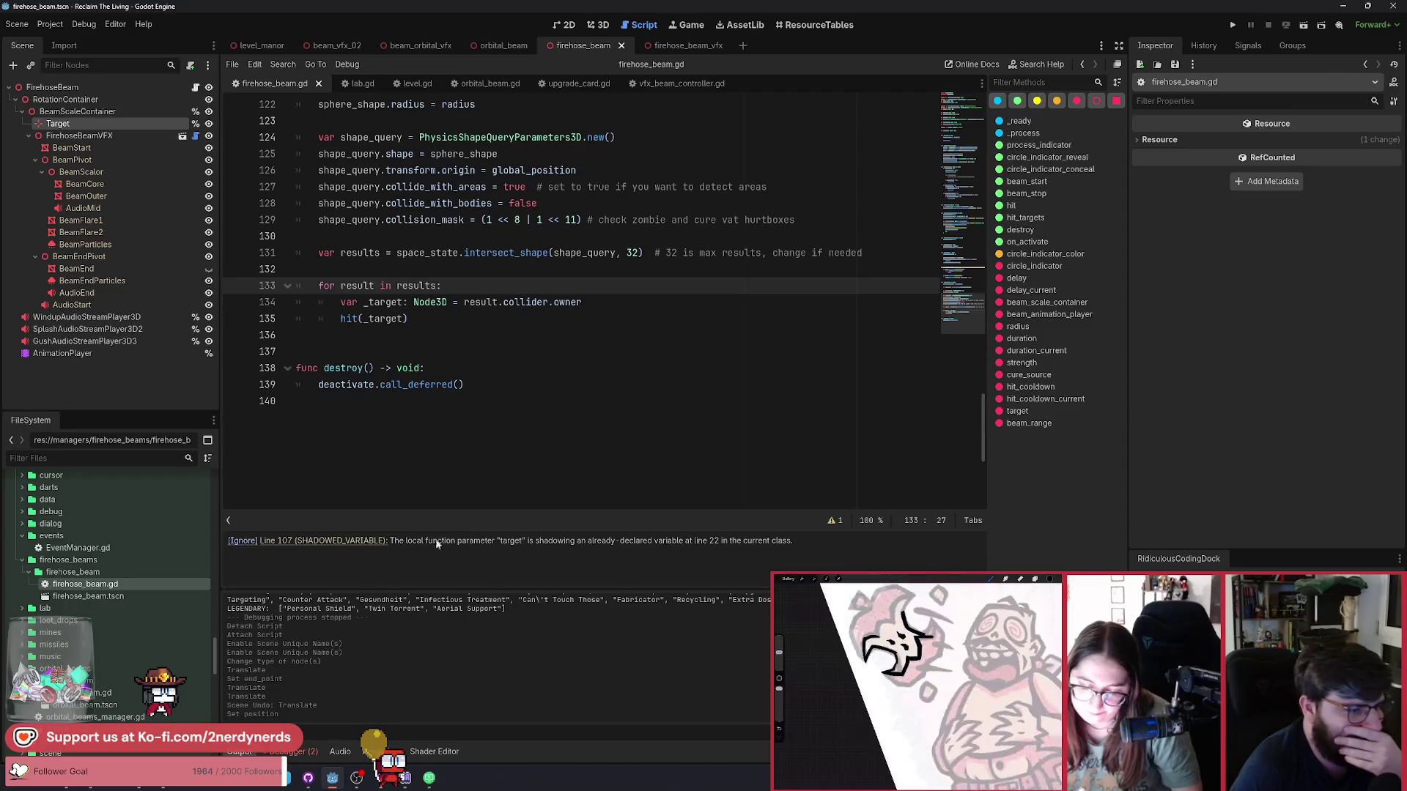
scroll(457, 320, up, 7)
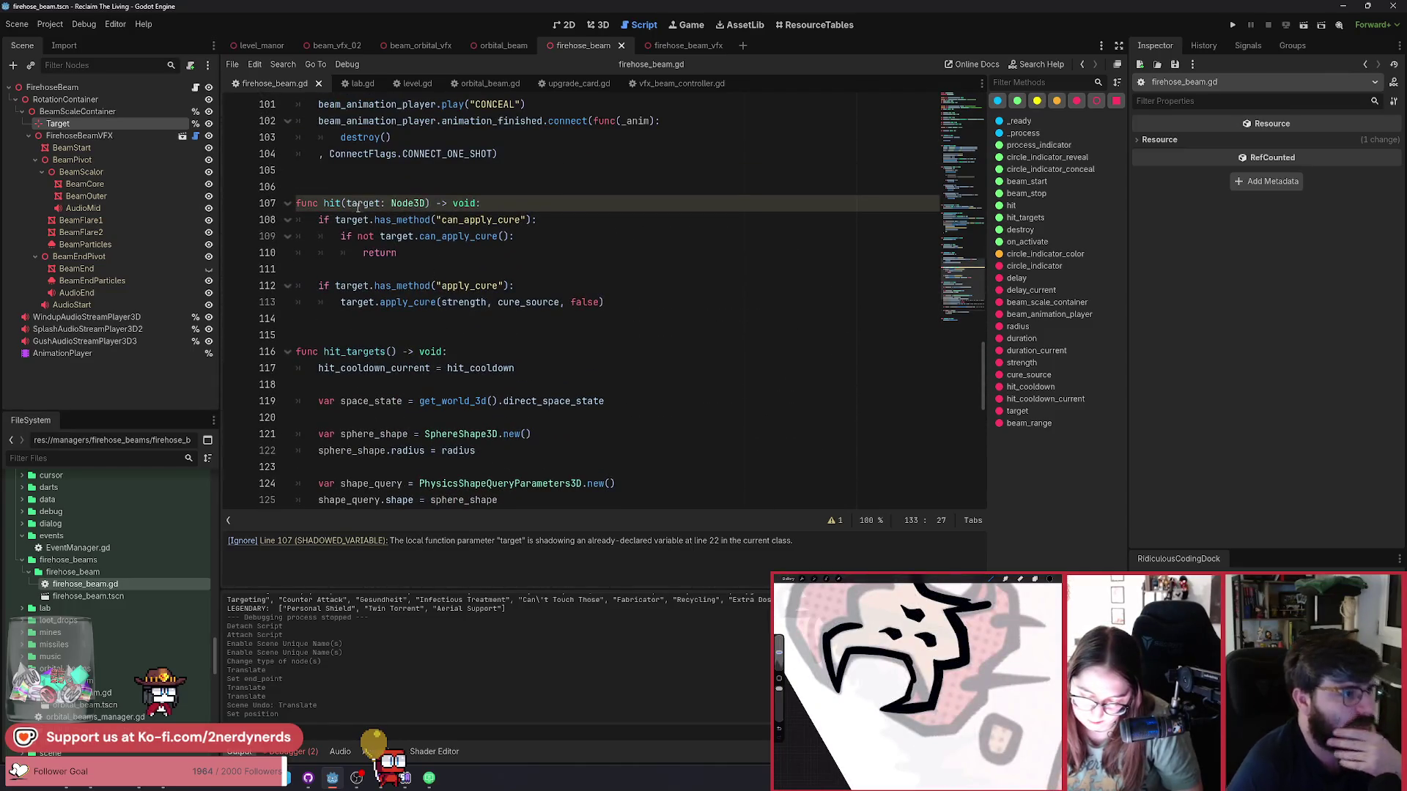
click(347, 205)
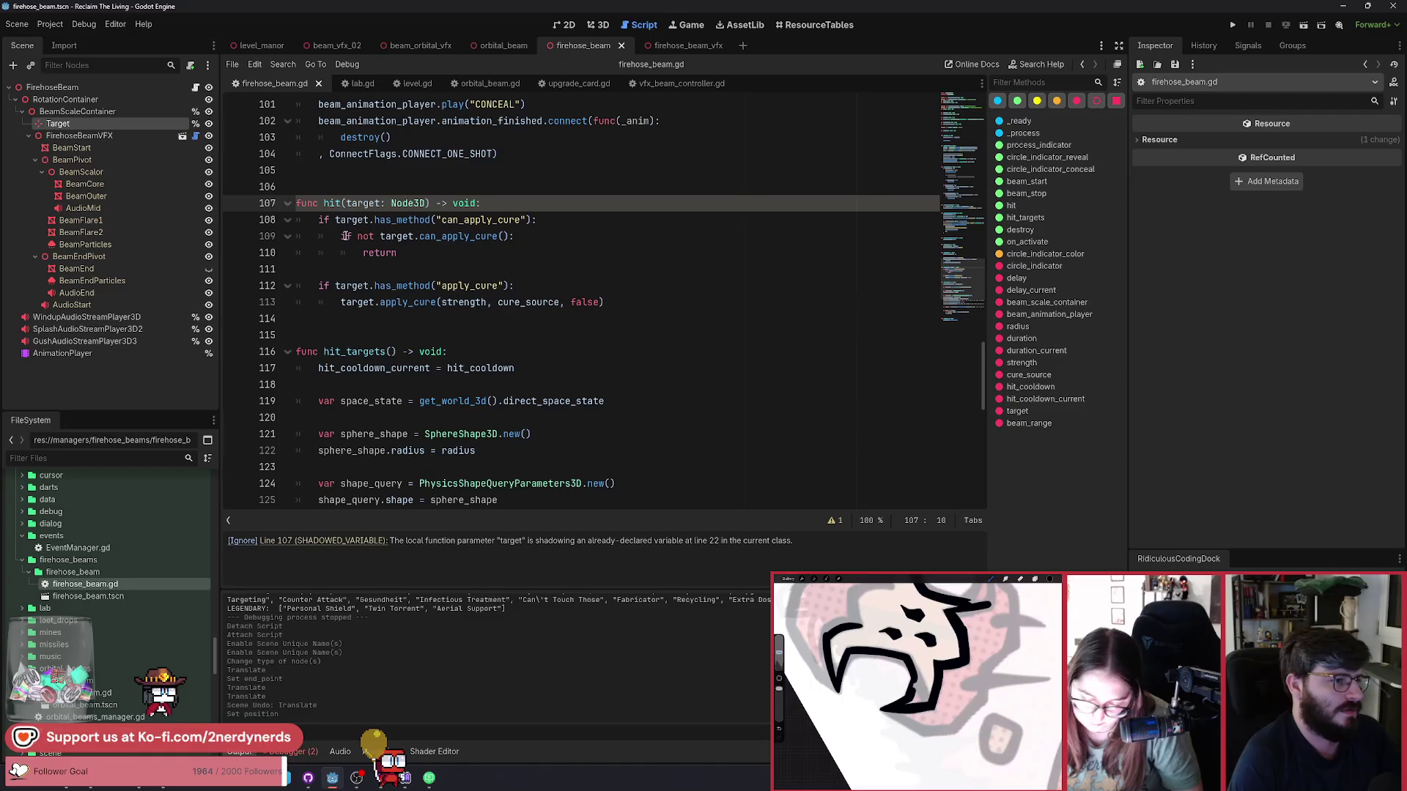
scroll(418, 305, up, 5)
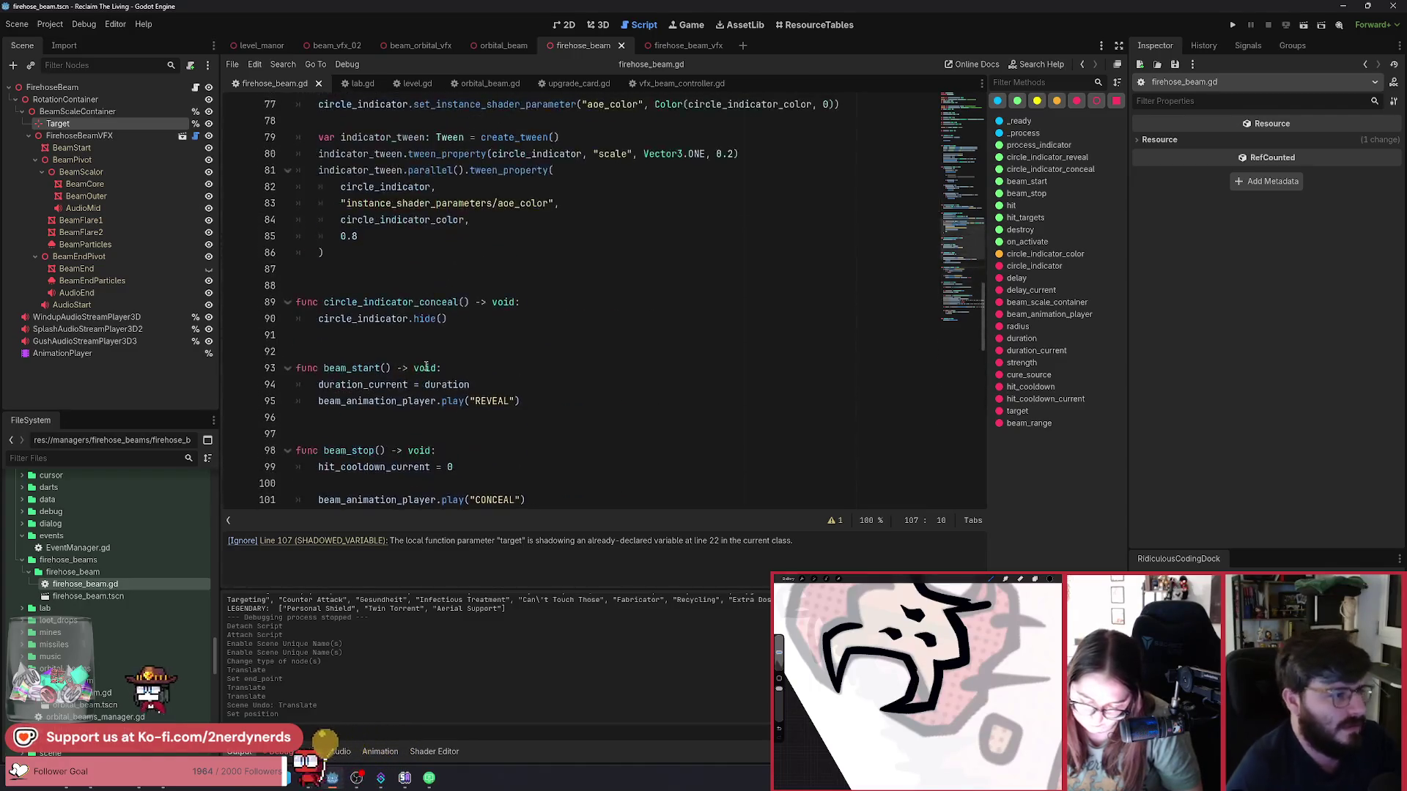
scroll(439, 278, down, 14)
click(495, 247)
scroll(494, 246, up, 3)
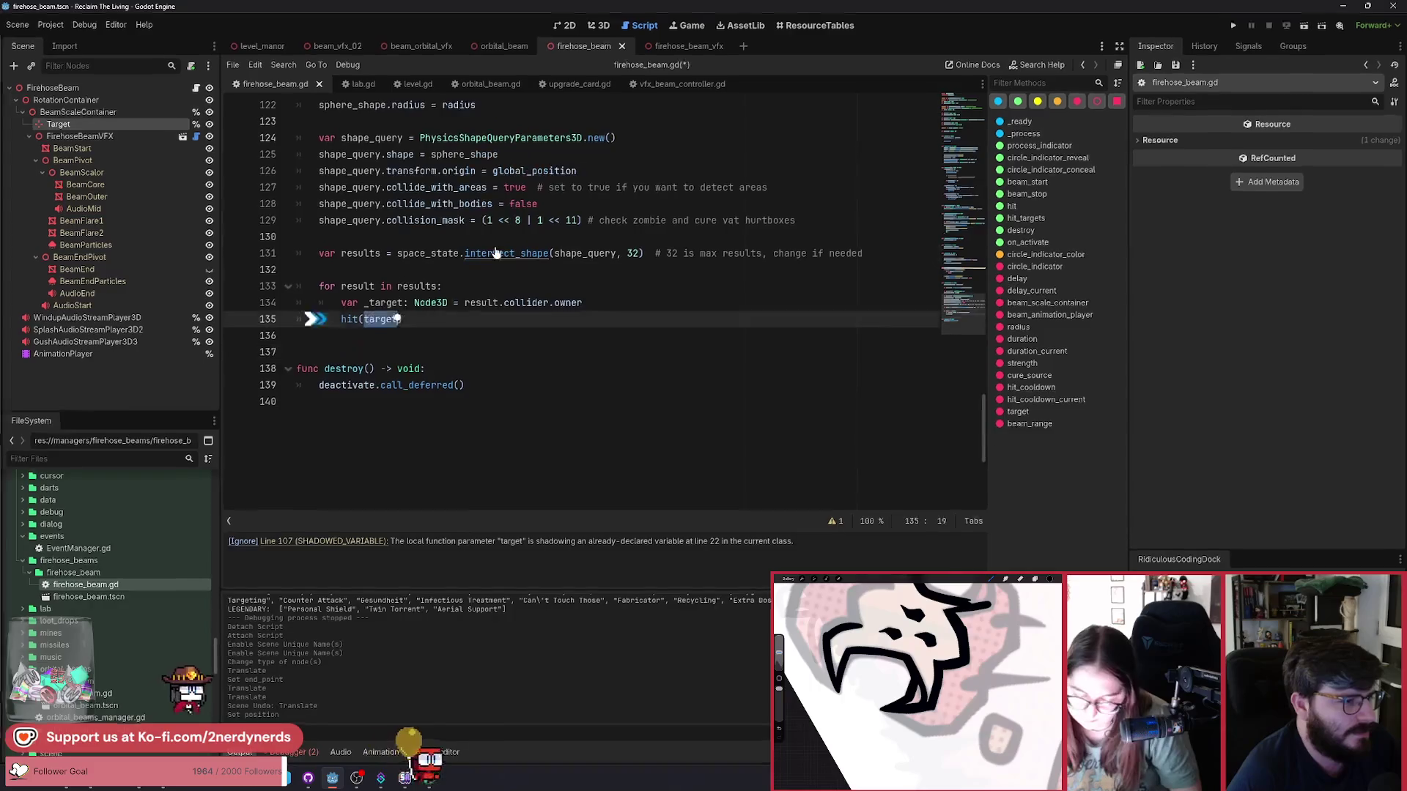
double_click(378, 302)
scroll(463, 379, up, 11)
scroll(462, 374, up, 20)
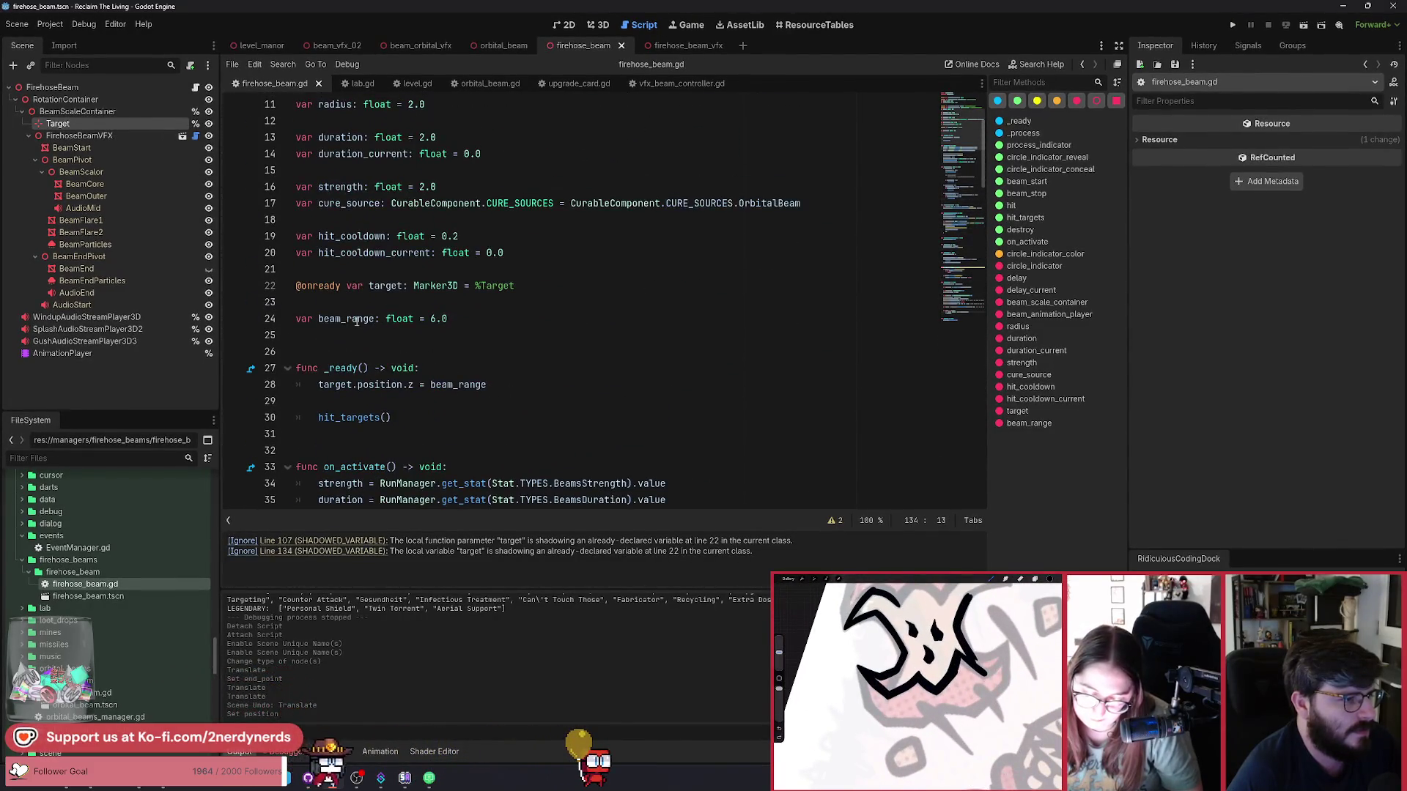
Rename the Target marker variable to beam_target and use it in _ready's position assignment.
click(389, 287)
text(beam)
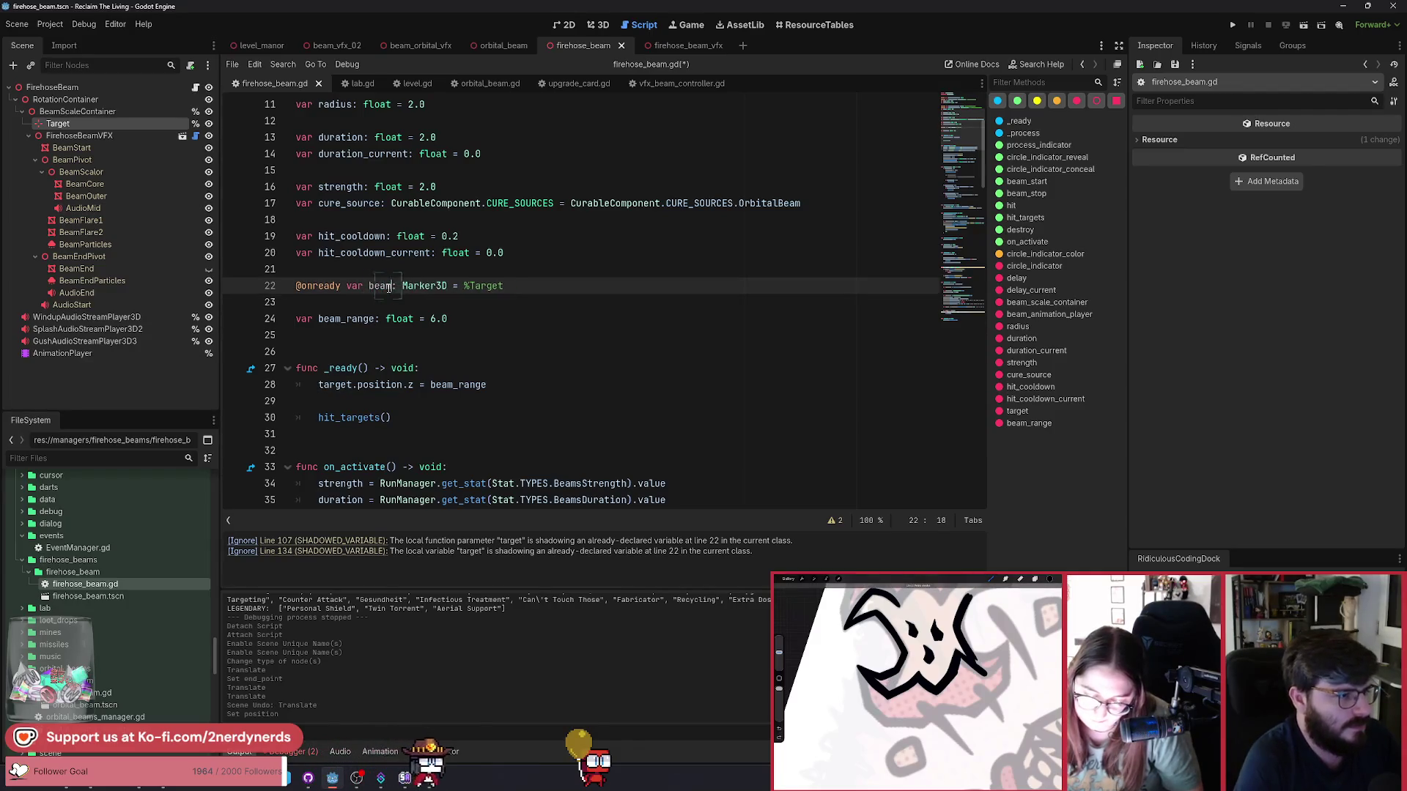
key(BackSpace)
key(BackSpace)
text(target)
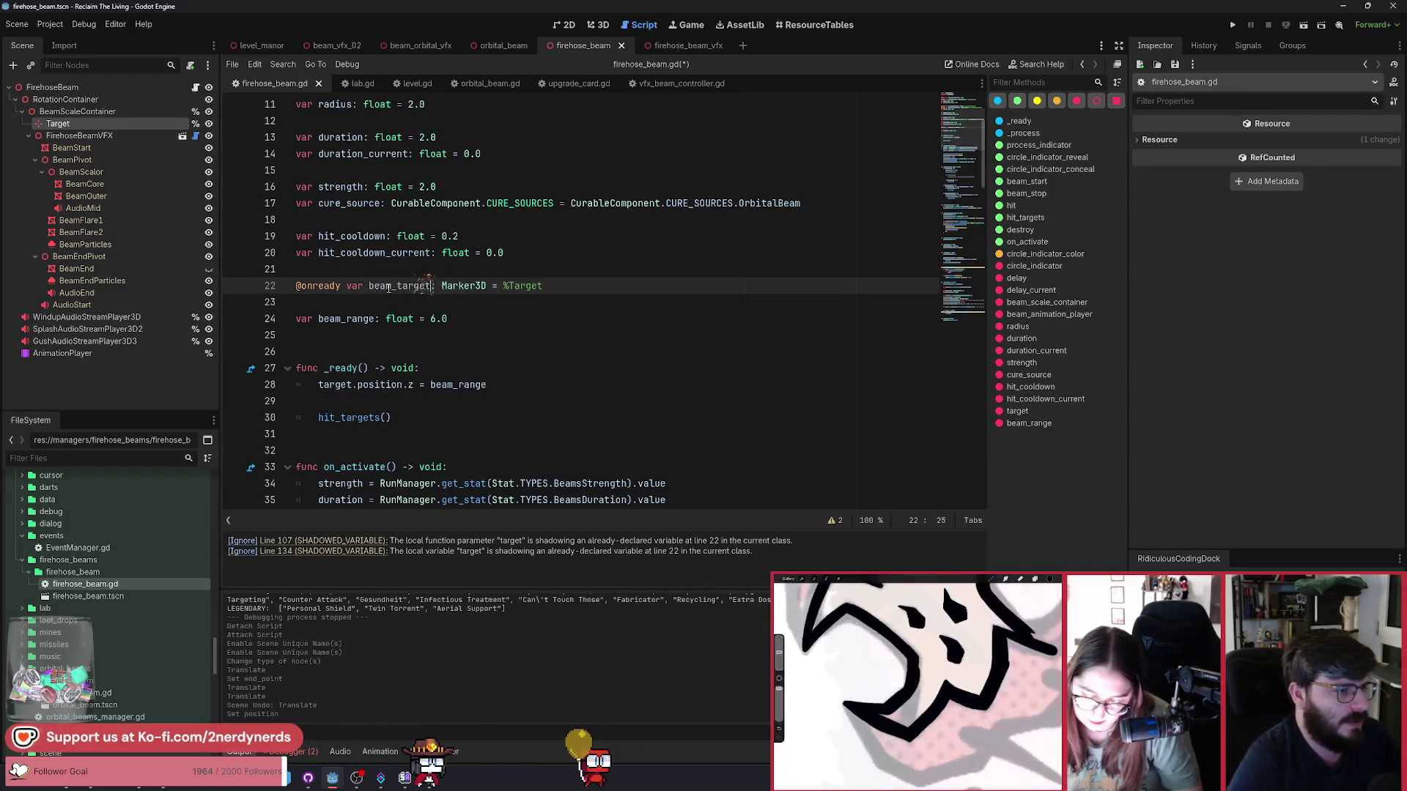
key(ctrl+c)
key(Down)
key(Down)
key(Home)
key(ctrl+v)
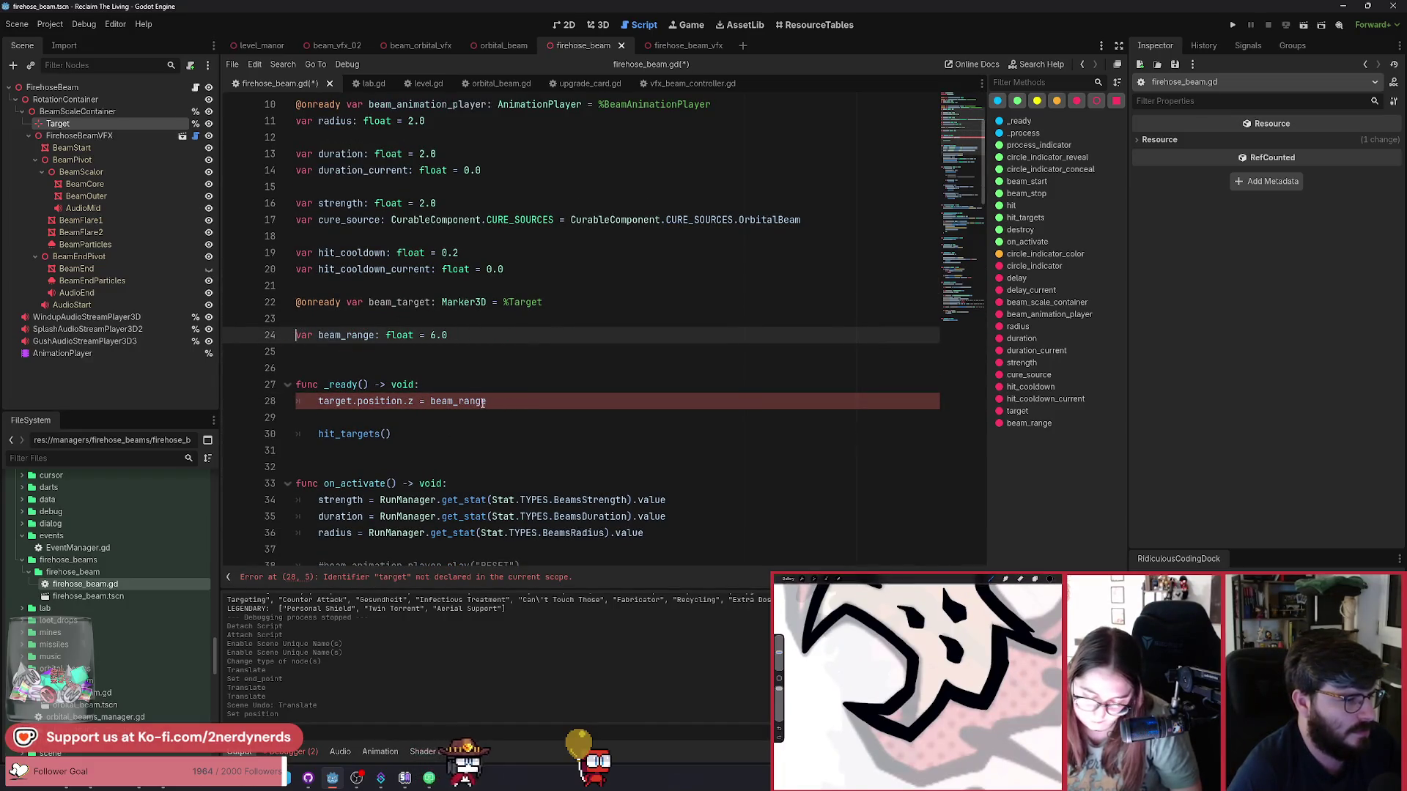
double_click(335, 401)
text(beam_)
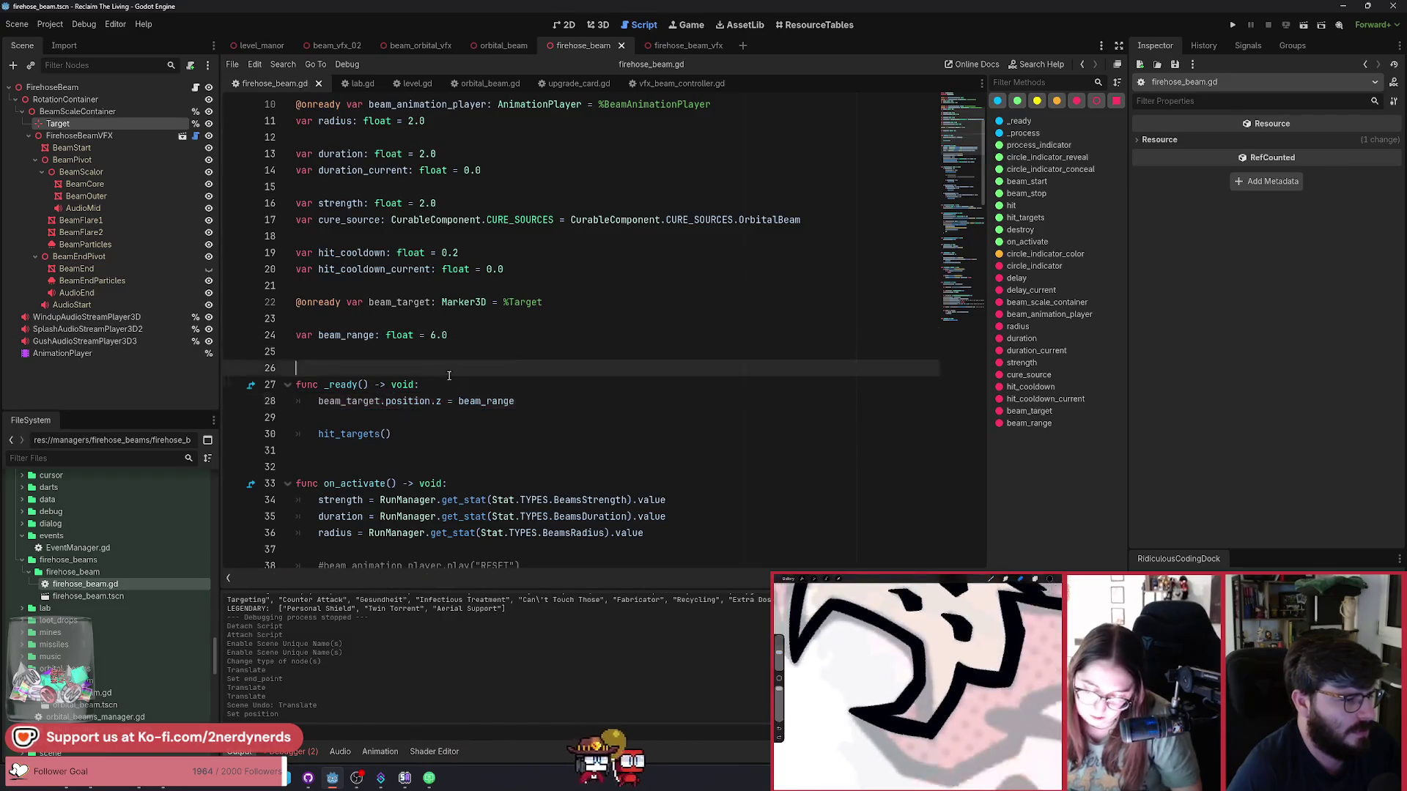
Start replacing SphereShape3D in the sphere_shape line with a cylinder class, typing Cyl.
scroll(454, 447, down, 10)
scroll(466, 478, down, 15)
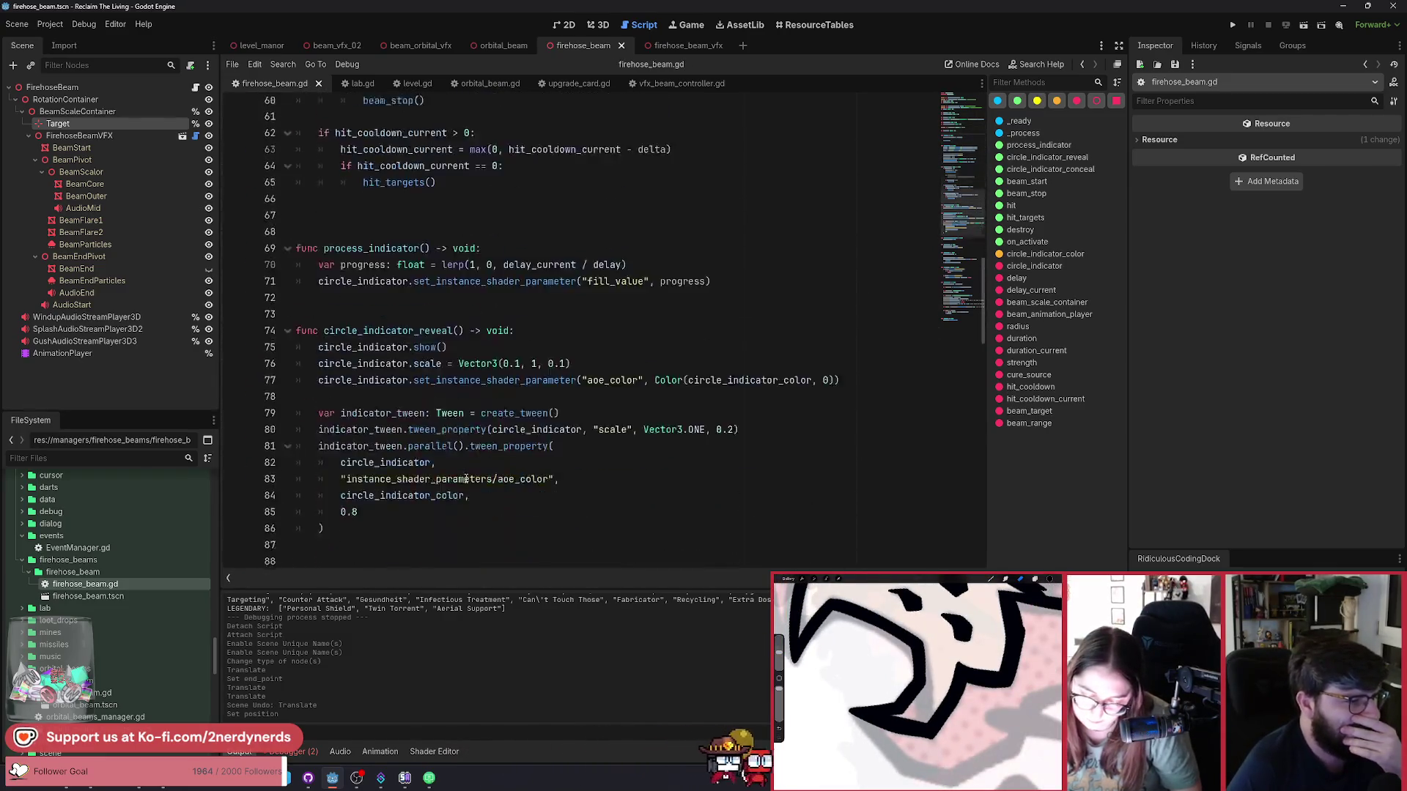
scroll(466, 479, down, 5)
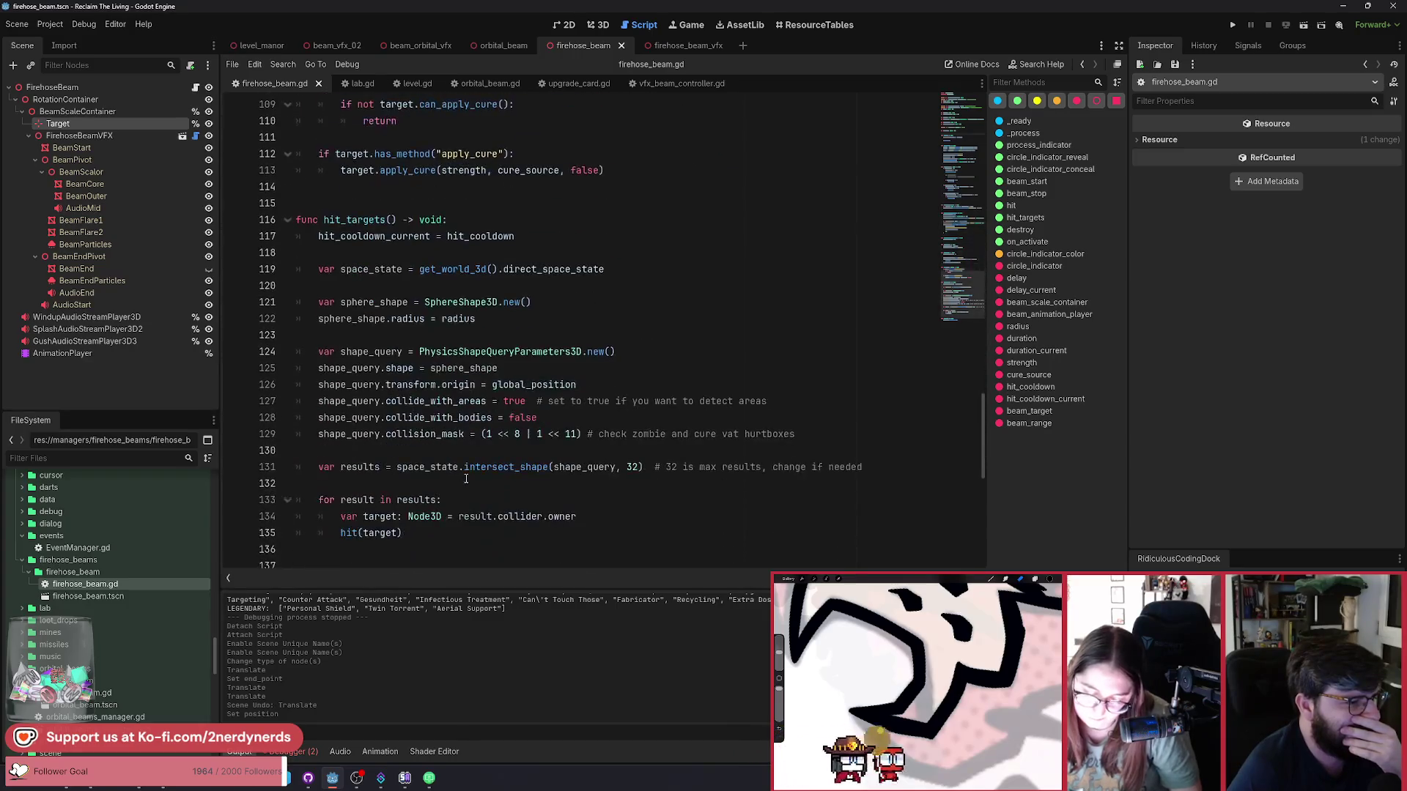
double_click(461, 302)
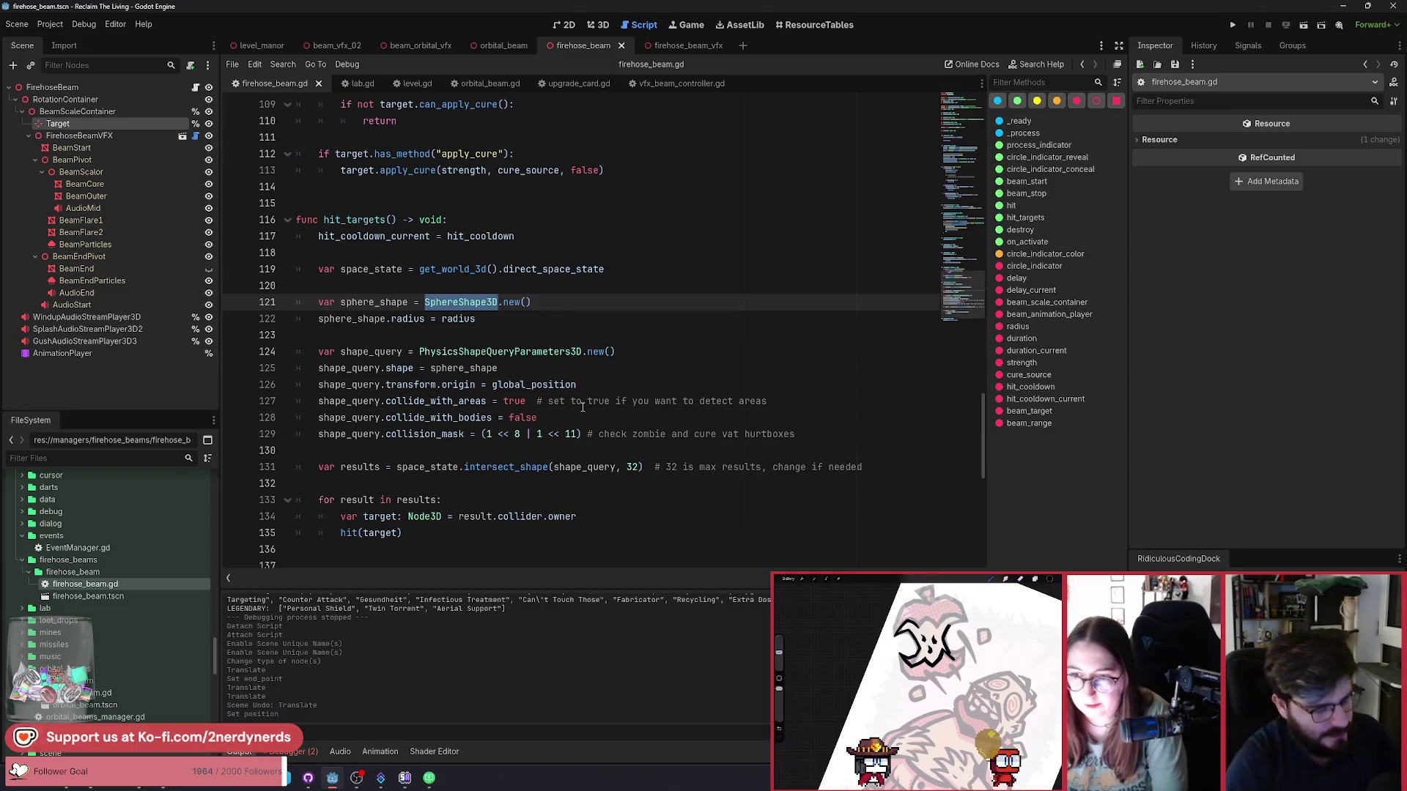
text(Cyl)
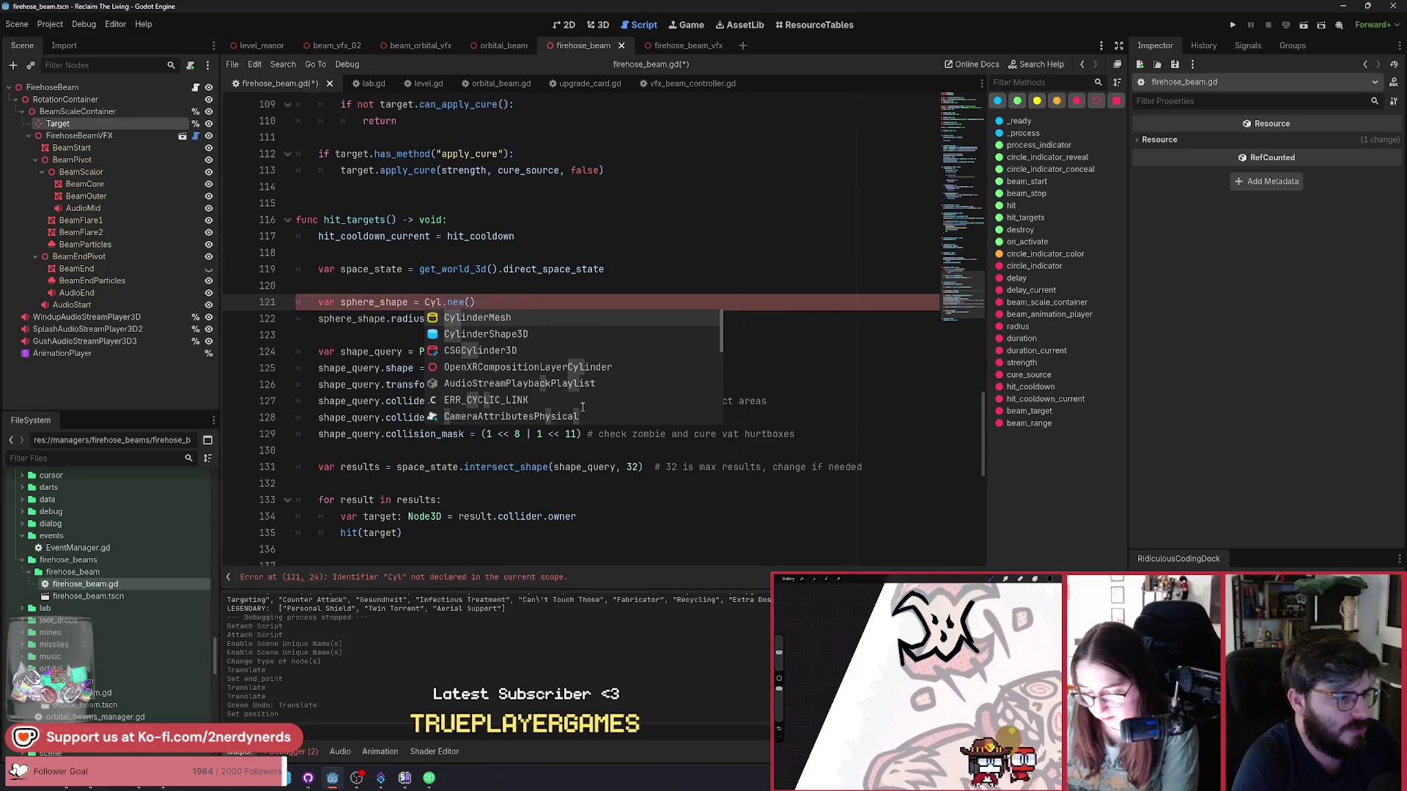
Make sphere_shape a CylinderShape3D.new() via autocomplete and save the script.
key(ctrl+z)
text(Cy)
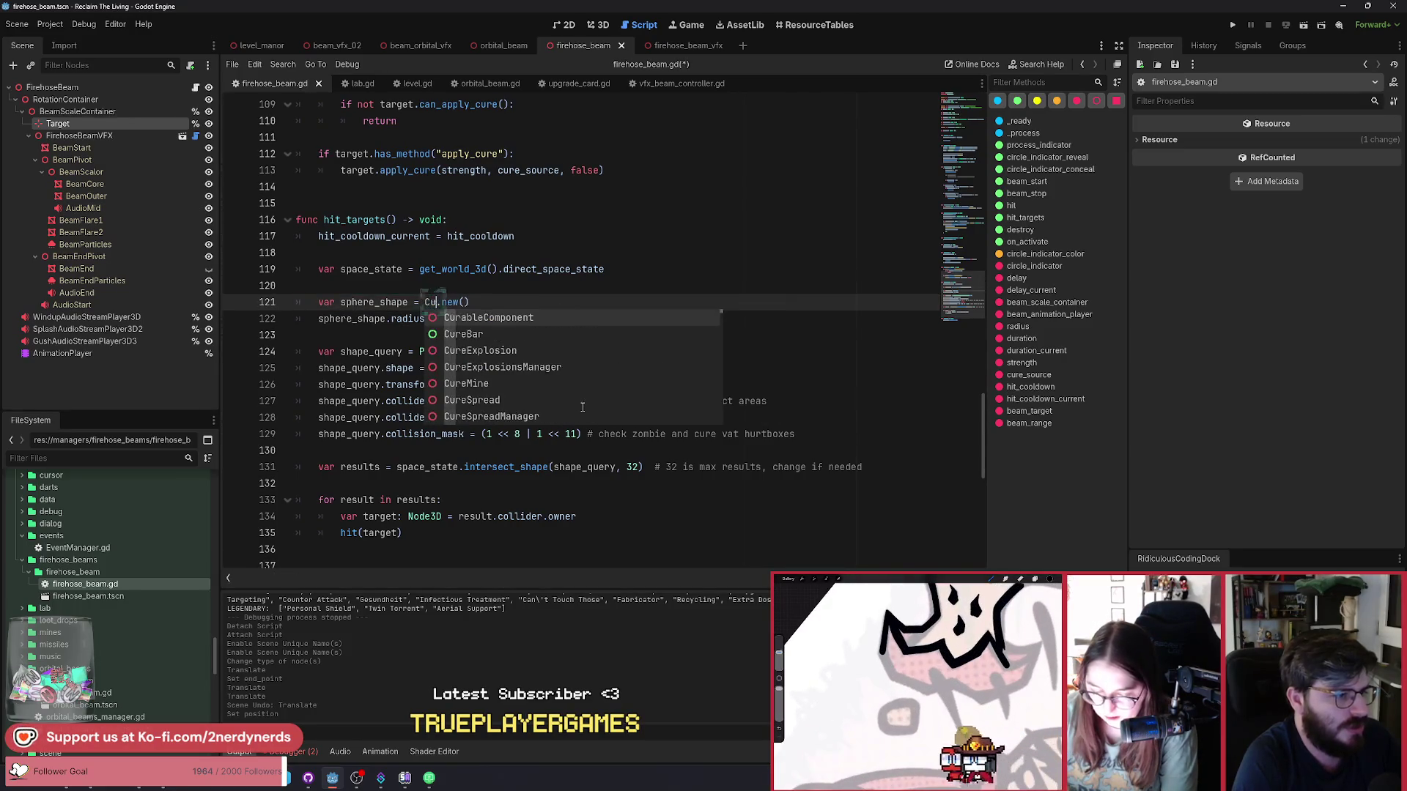
key(Down)
key(Return)
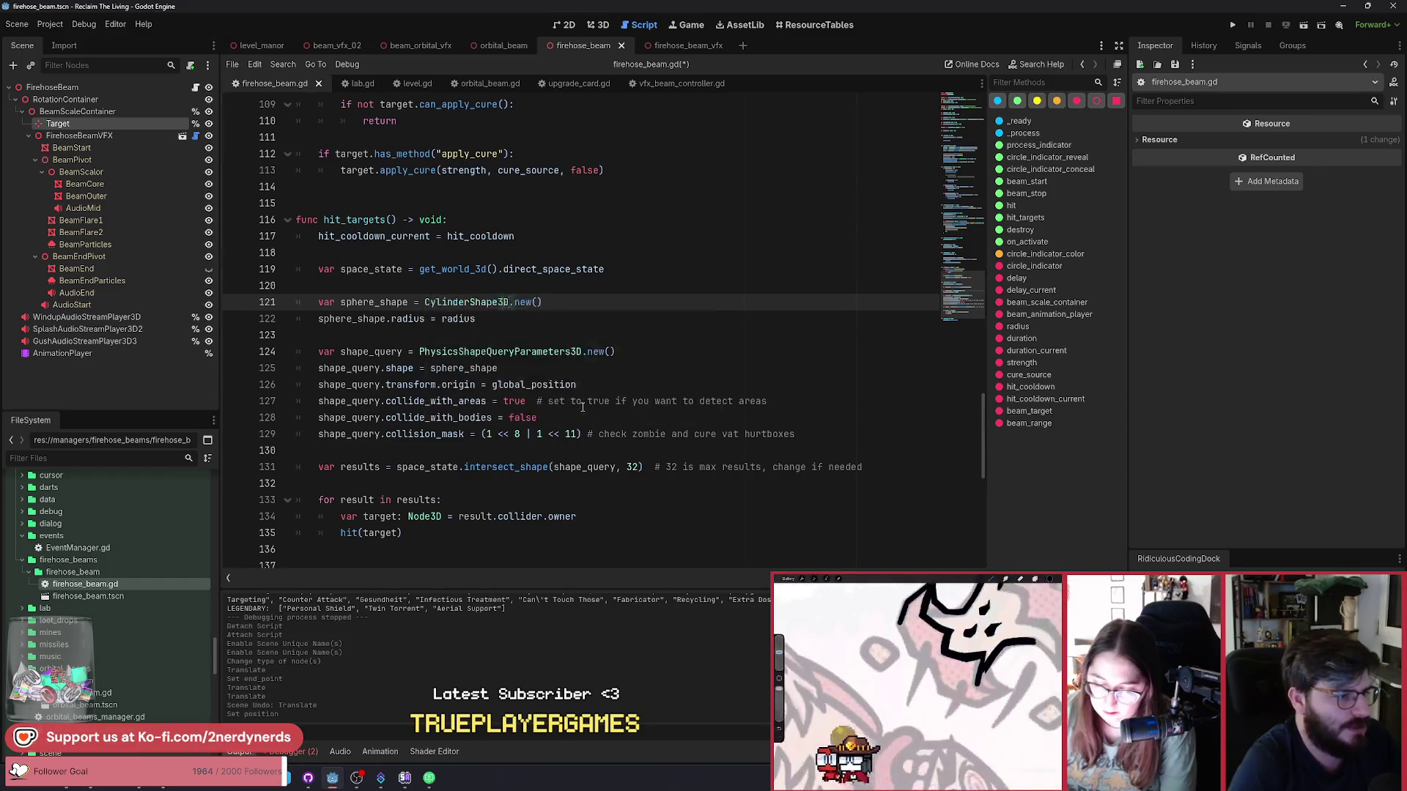
key(ctrl+s)
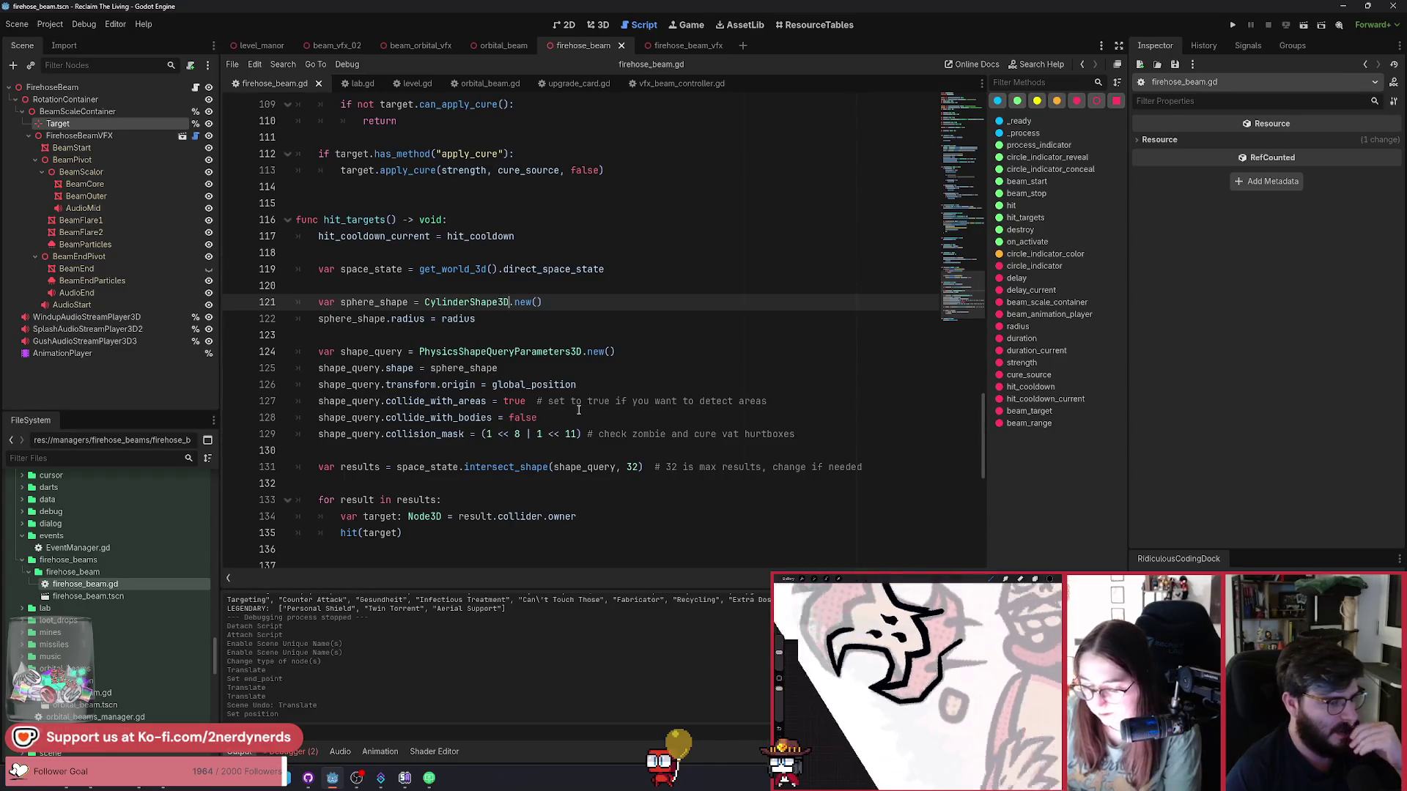
Add a new line below the radius setting in hit_targets and begin a Debug call.
double_click(532, 386)
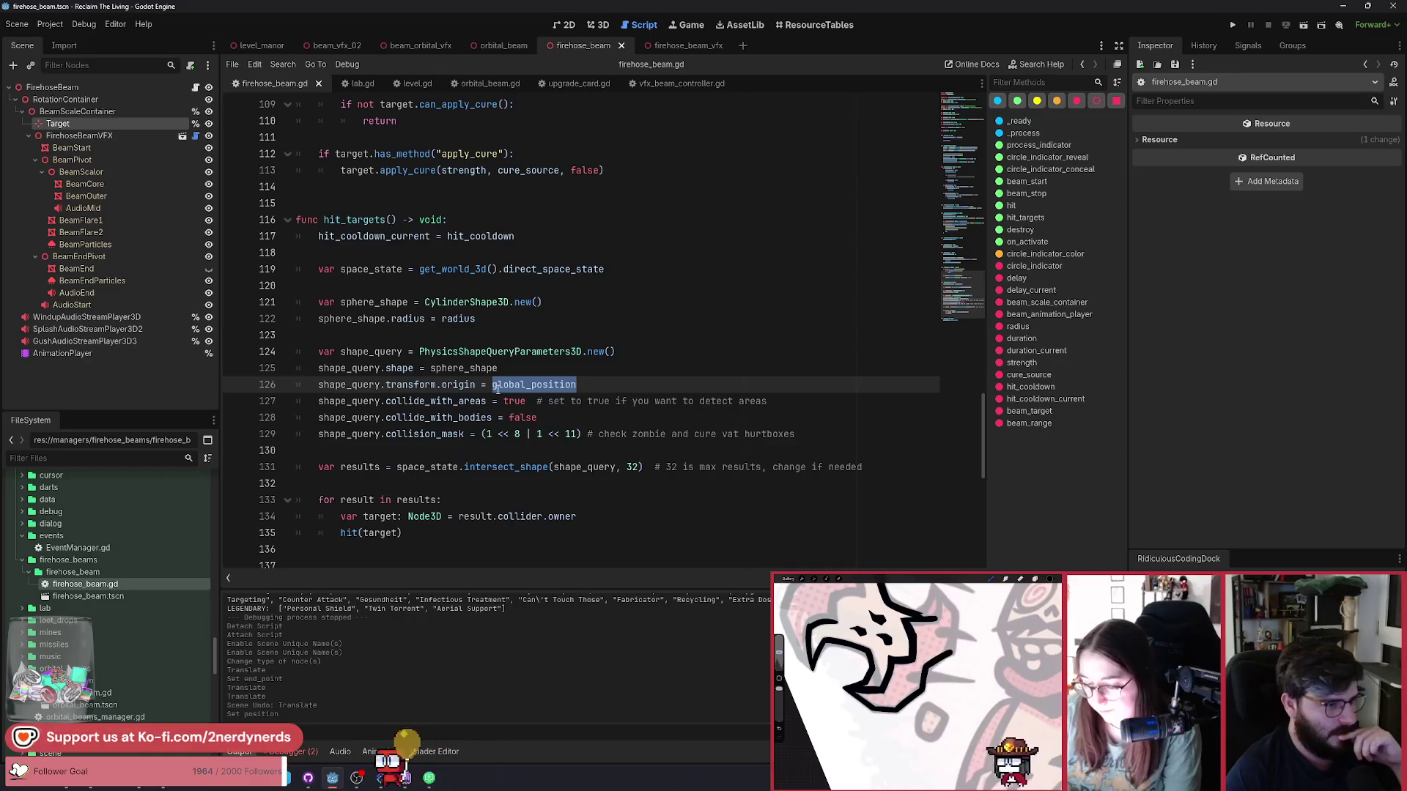
click(525, 320)
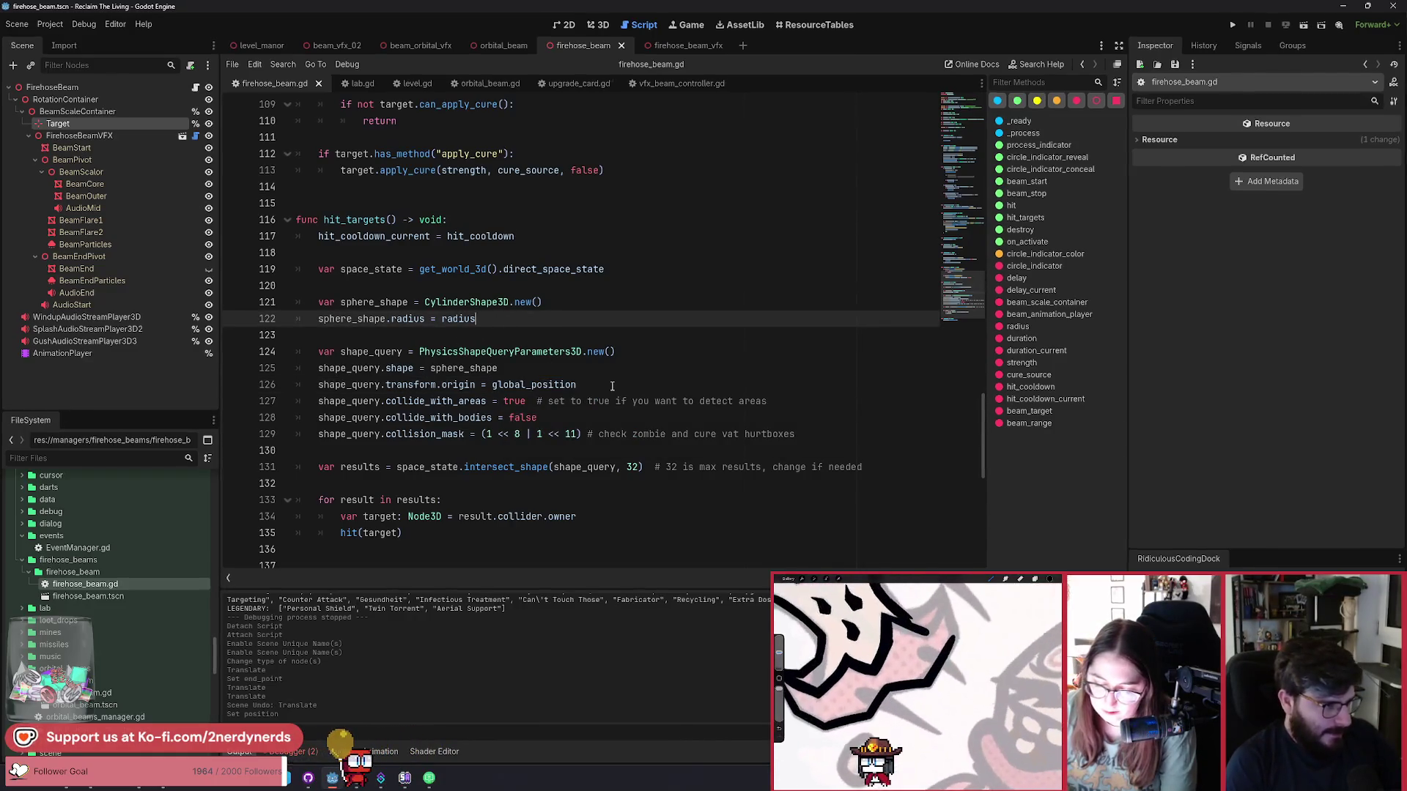
key(Return)
key(Return)
text(Debug)
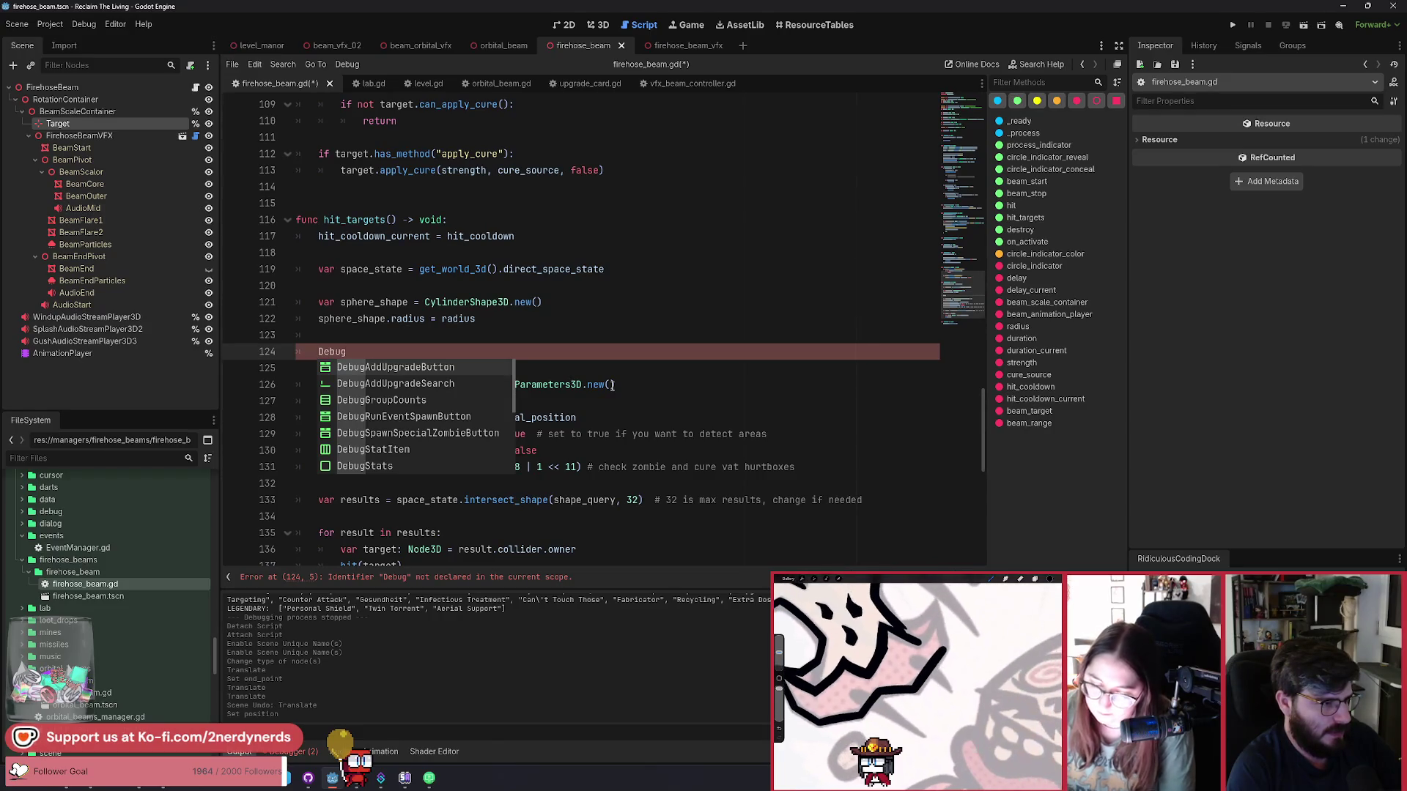
Complete the call as DebugManager.draw_square() and jump to its definition in debug_manager.gd.
text(Manager.draw)
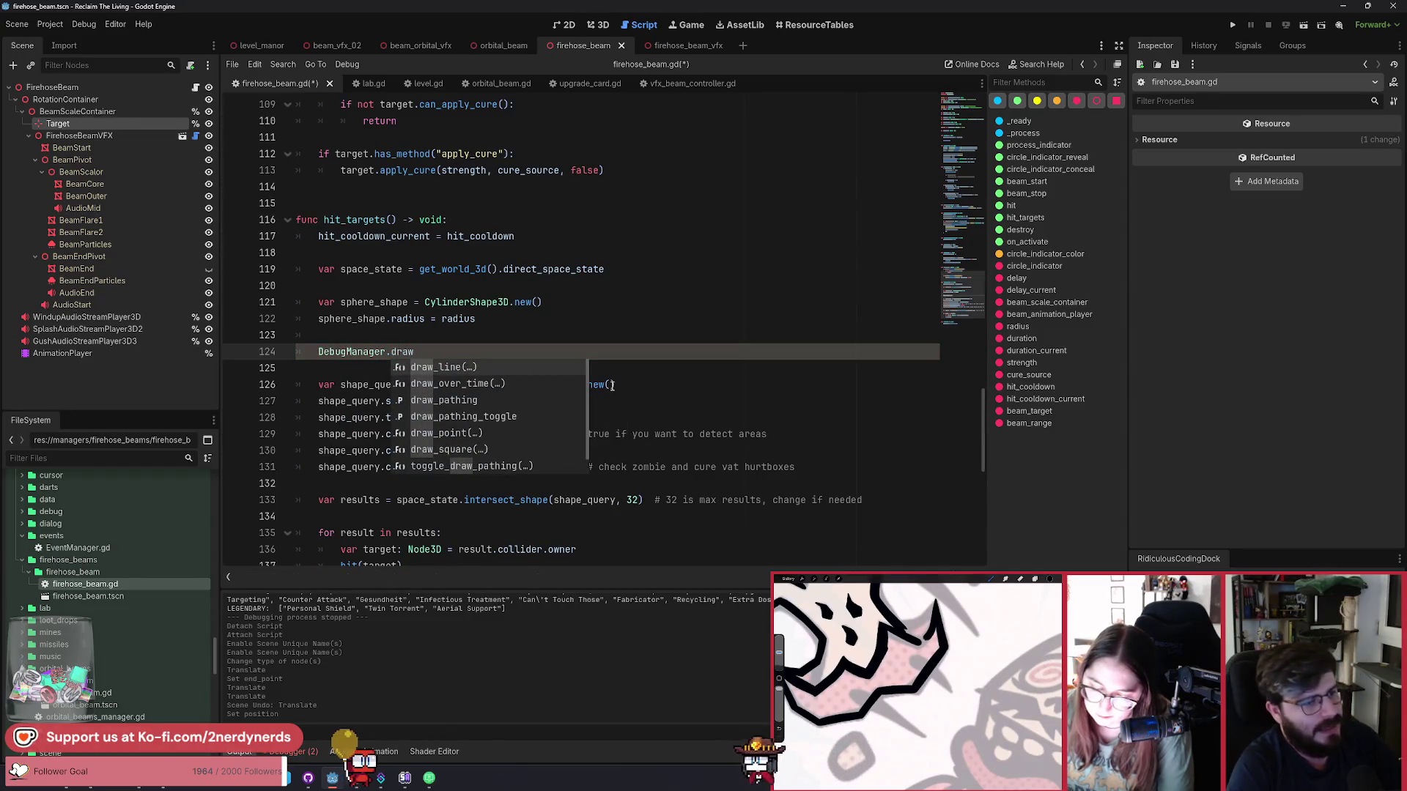
key(Down)
key(Down)
key(Down)
key(Up)
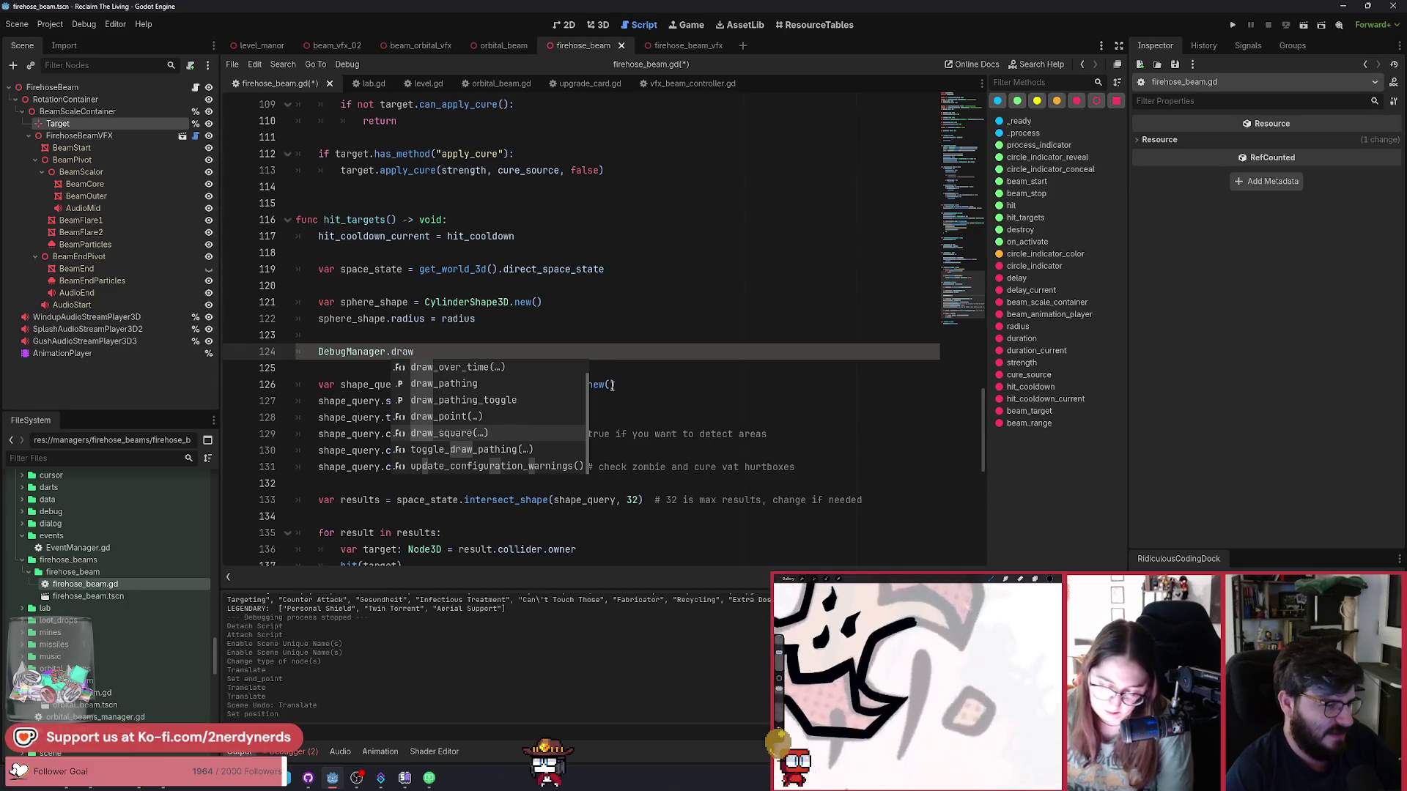
key(Escape)
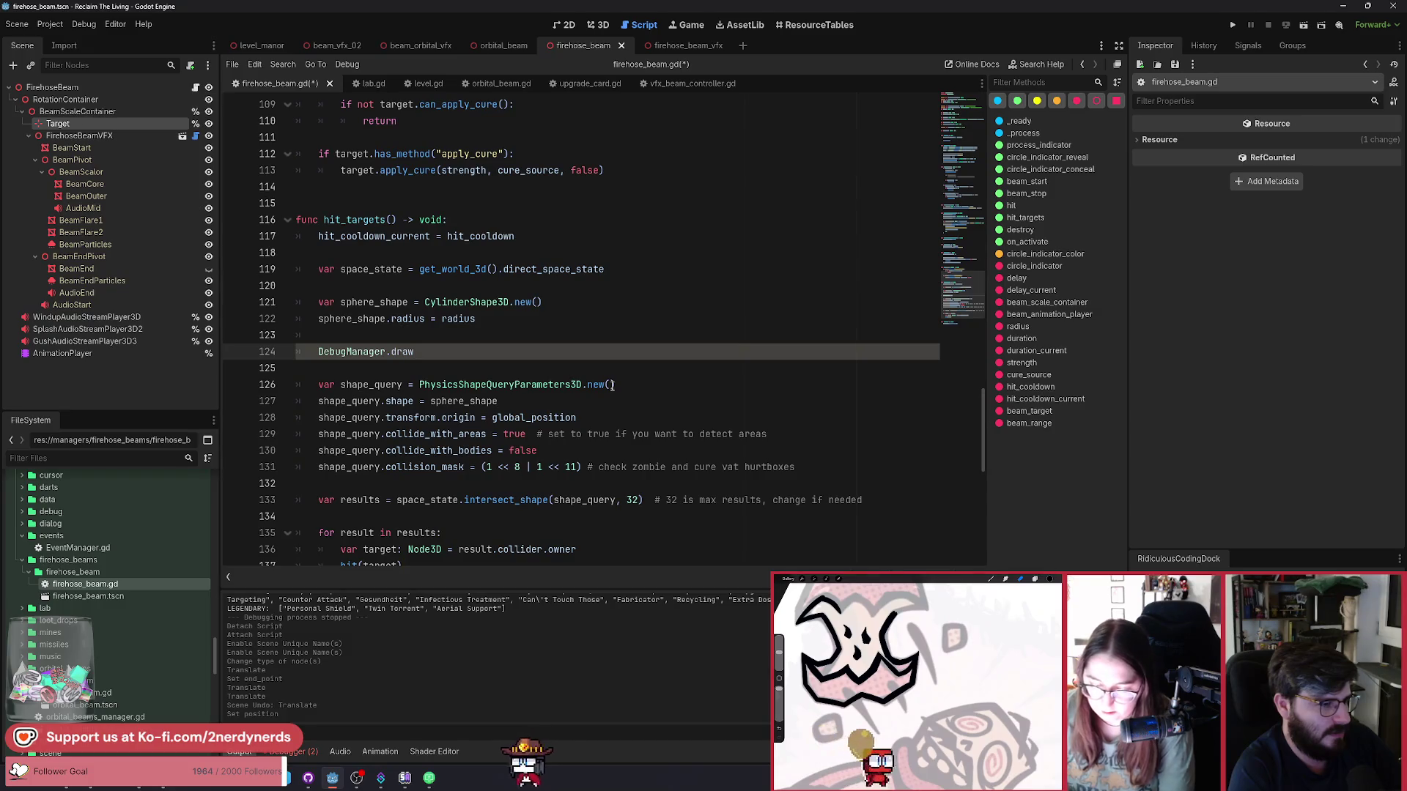
text(_)
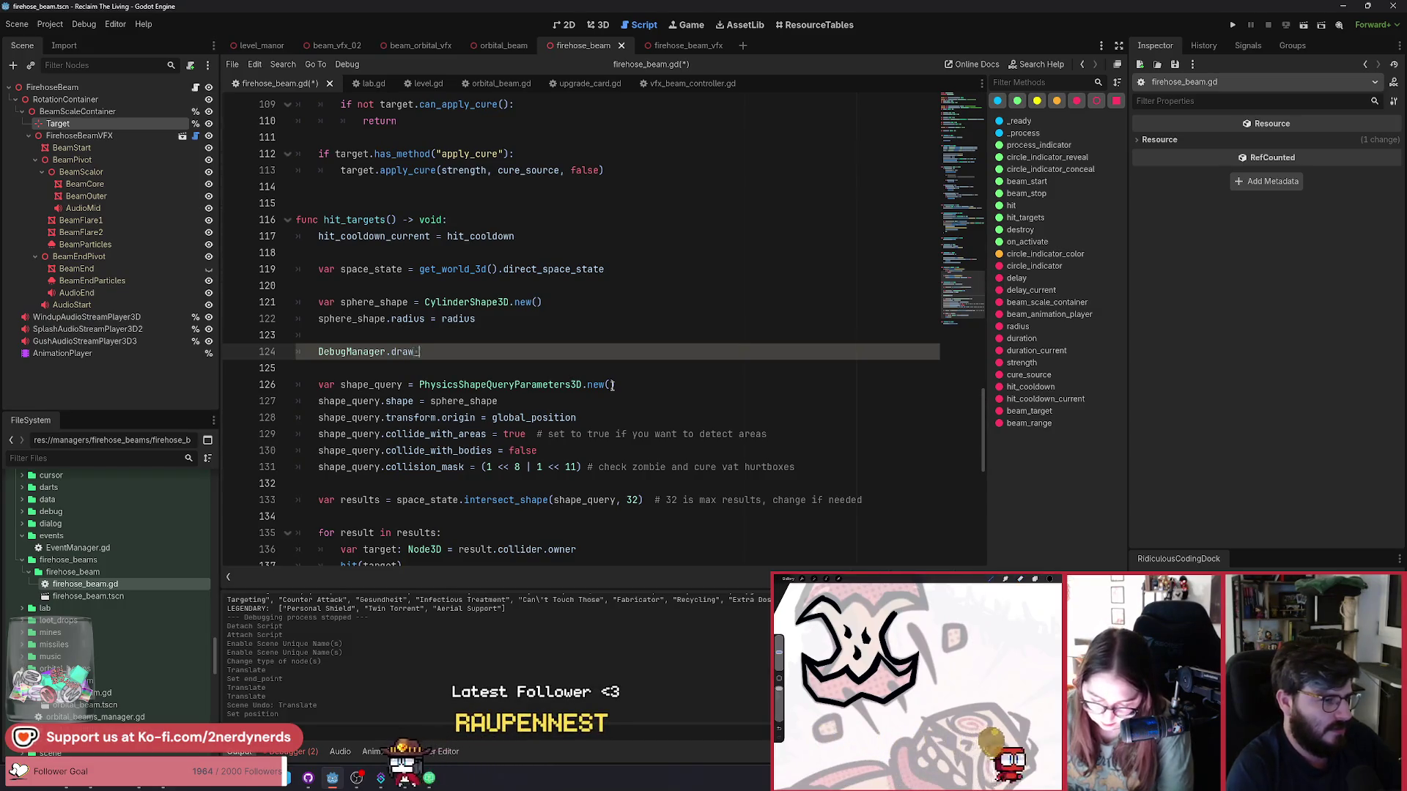
text(s)
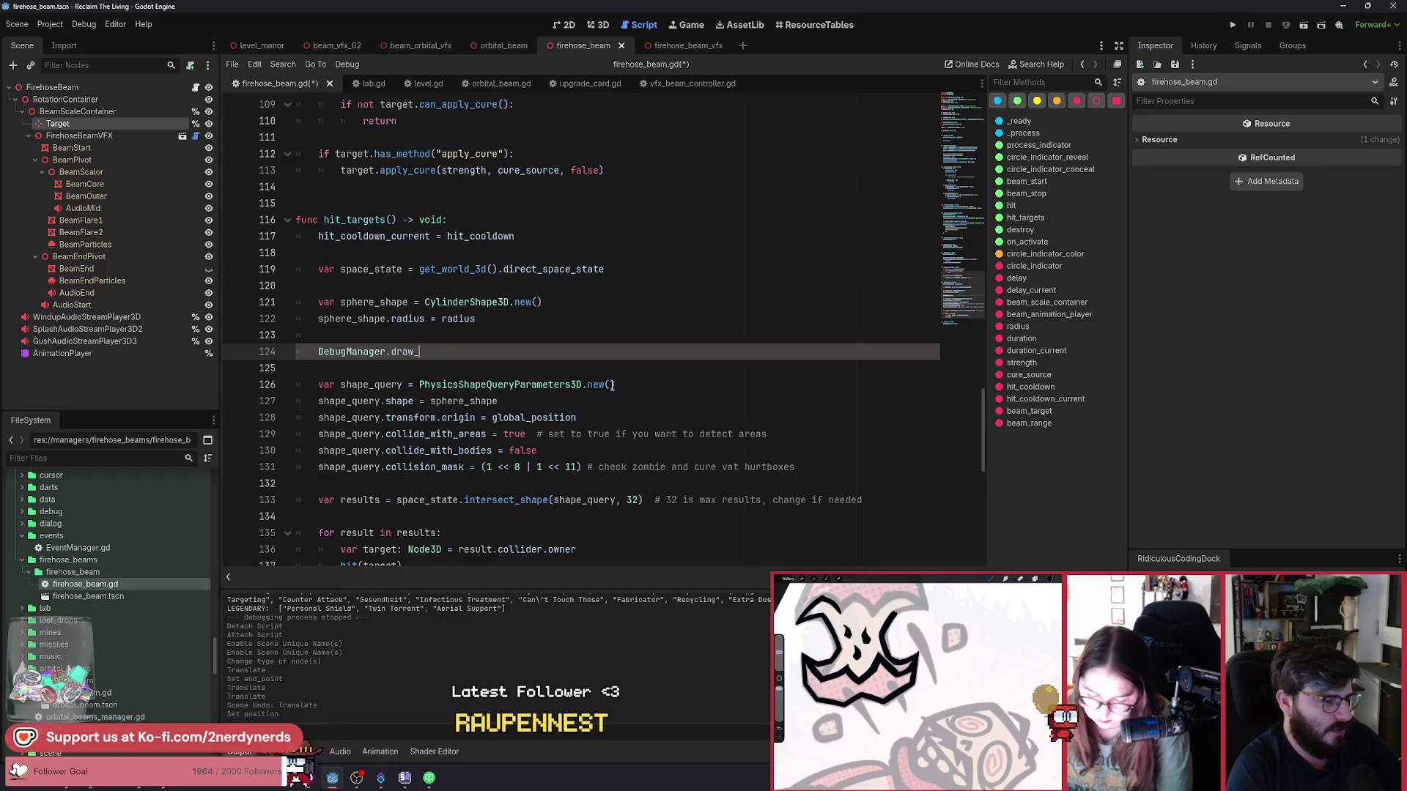
key(BackSpace)
key(BackSpace)
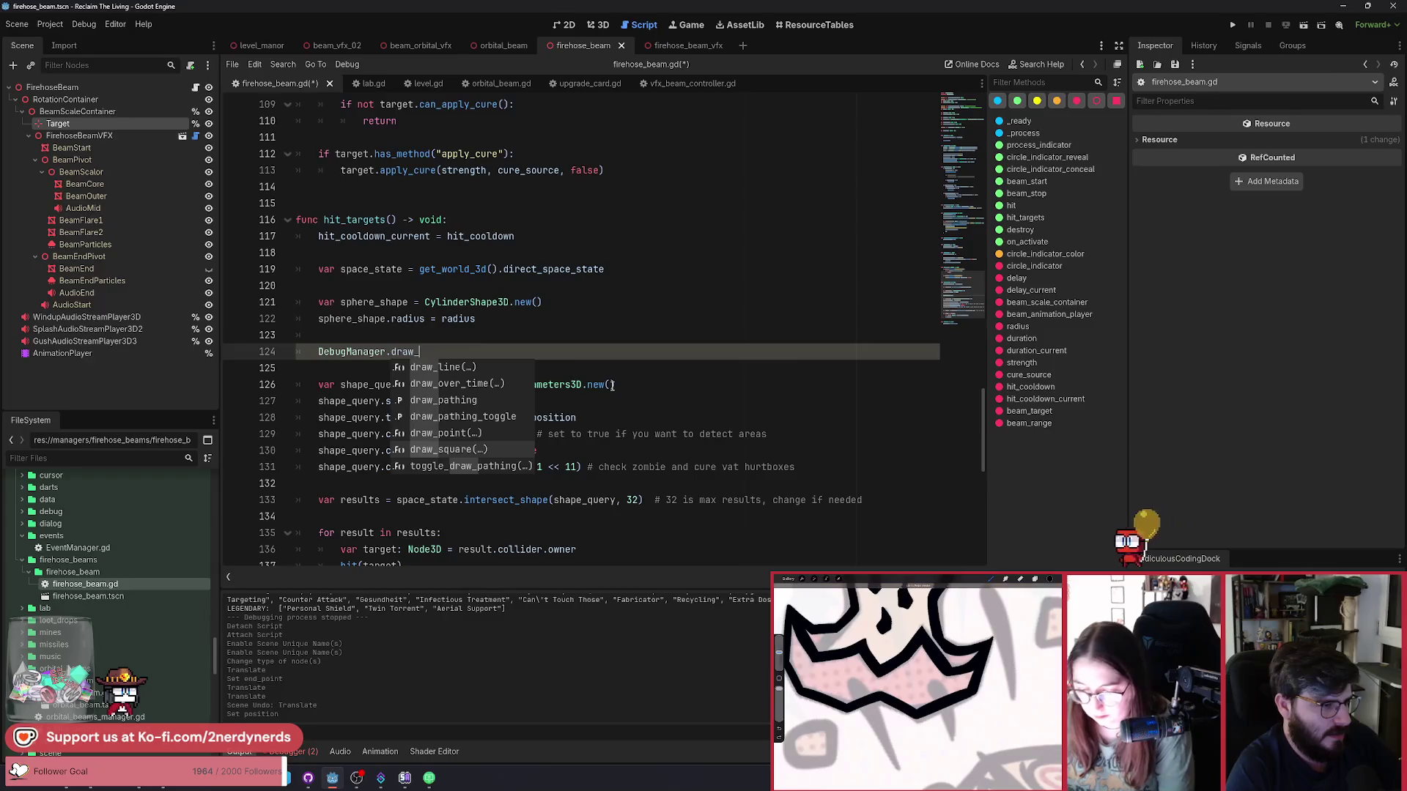
key(Return)
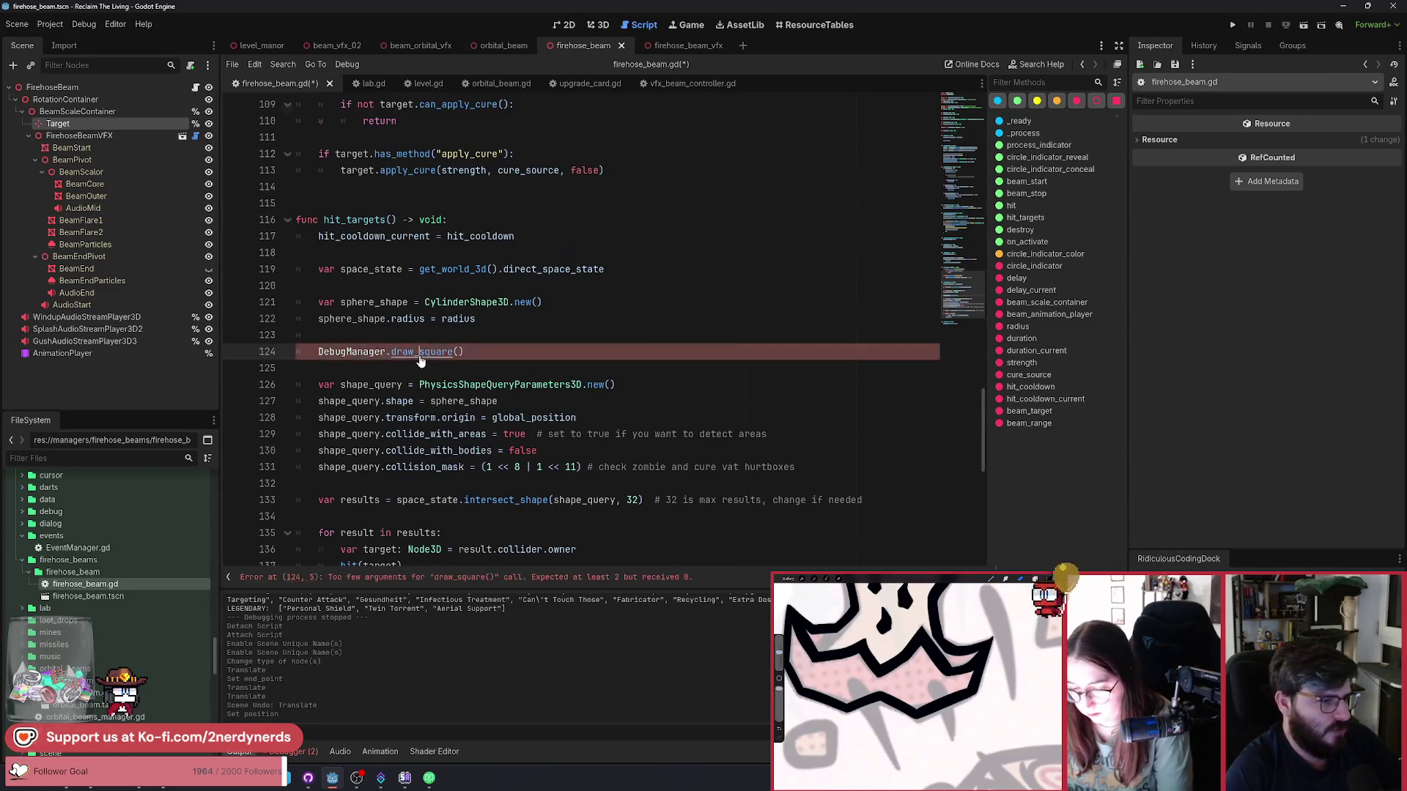
ctrl+click(433, 351)
scroll(557, 399, up, 2)
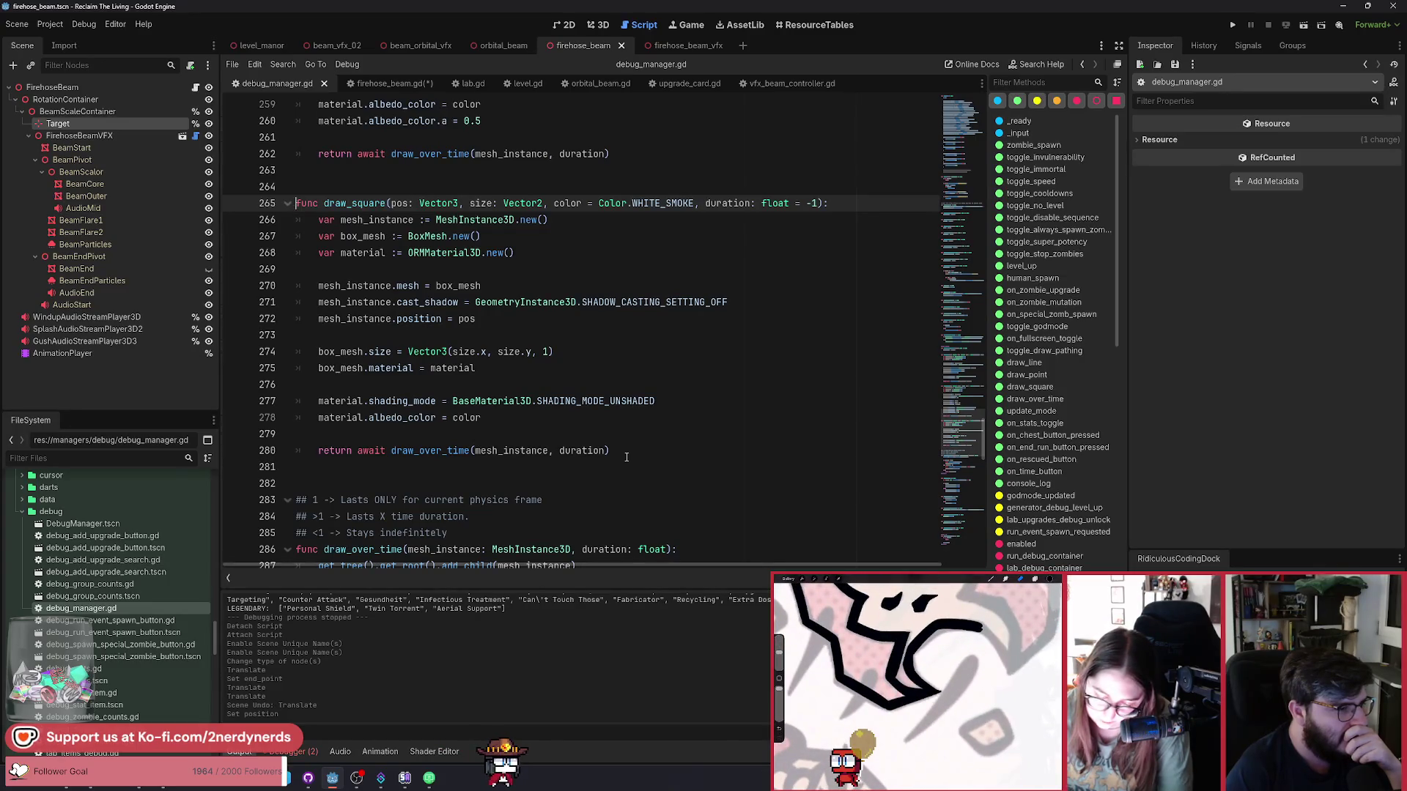
Inspect the draw_over_time function definition in debug_manager.gd.
click(447, 452)
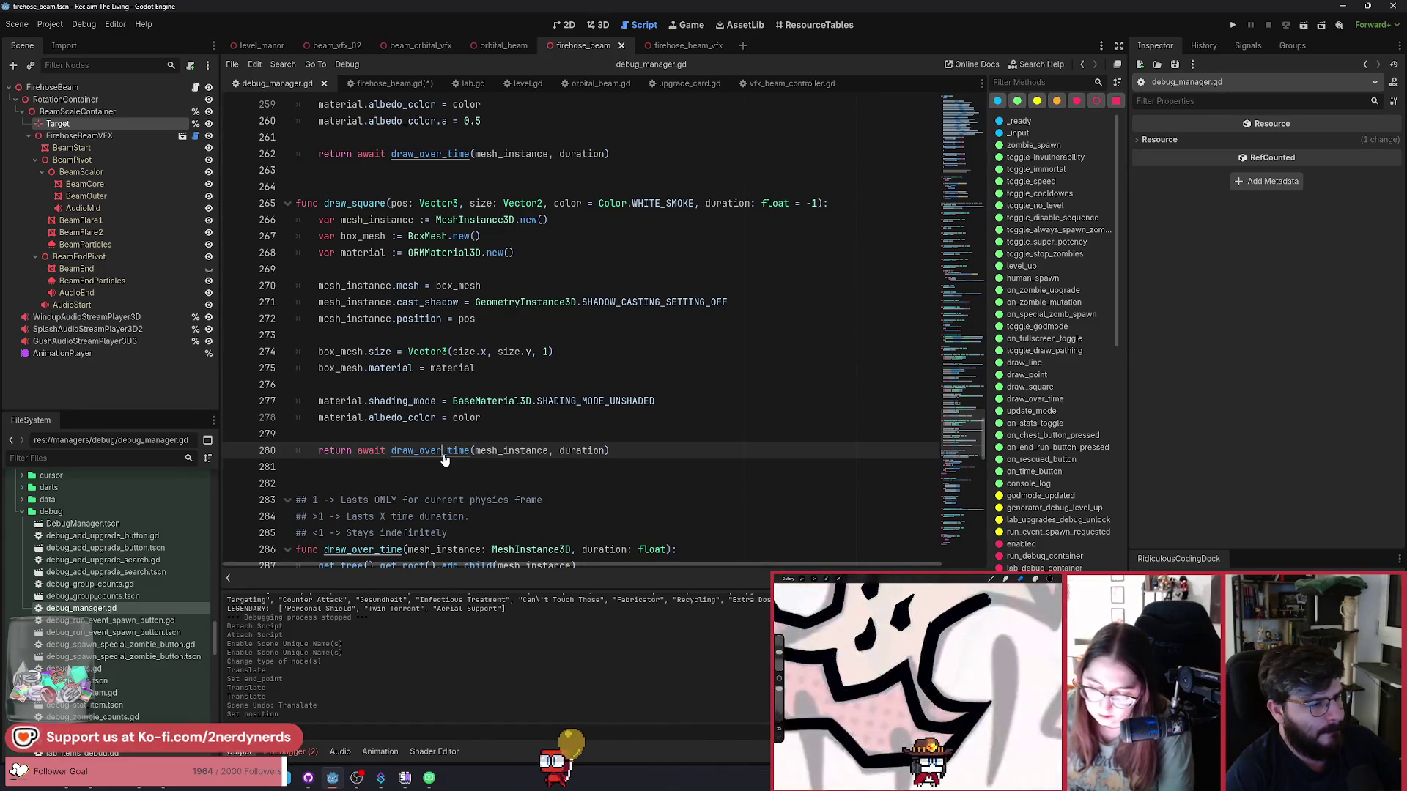
ctrl+click(444, 459)
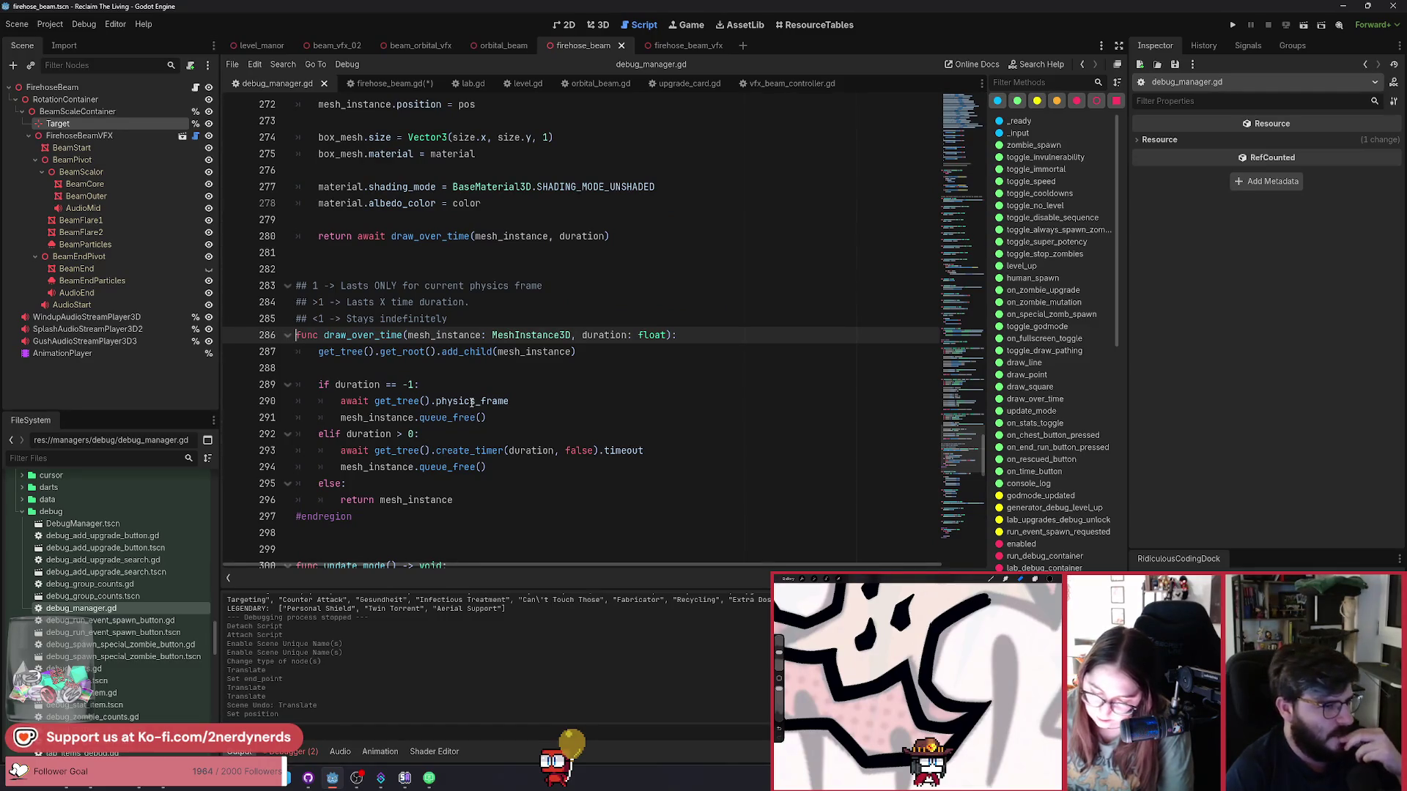
mouse_move(472, 403)
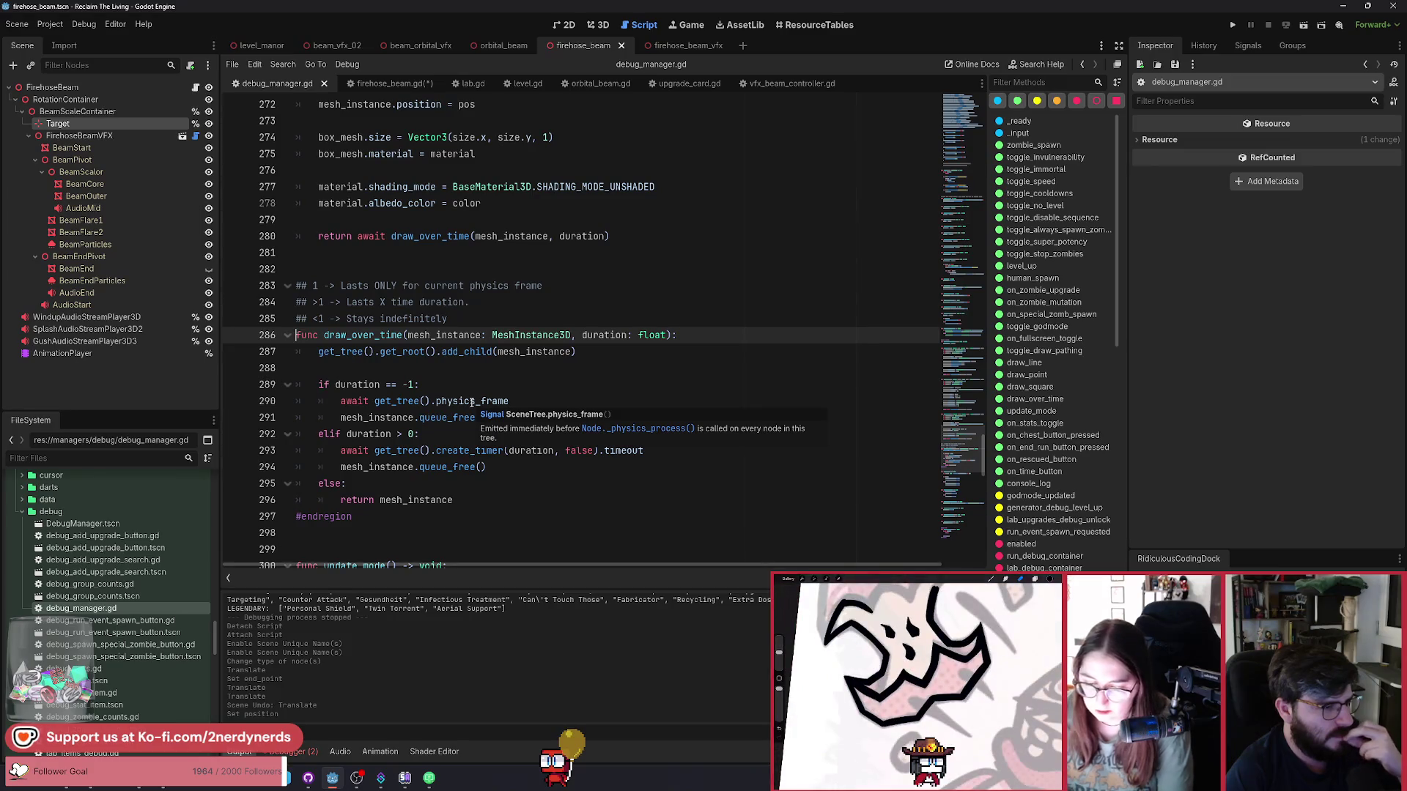
double_click(363, 335)
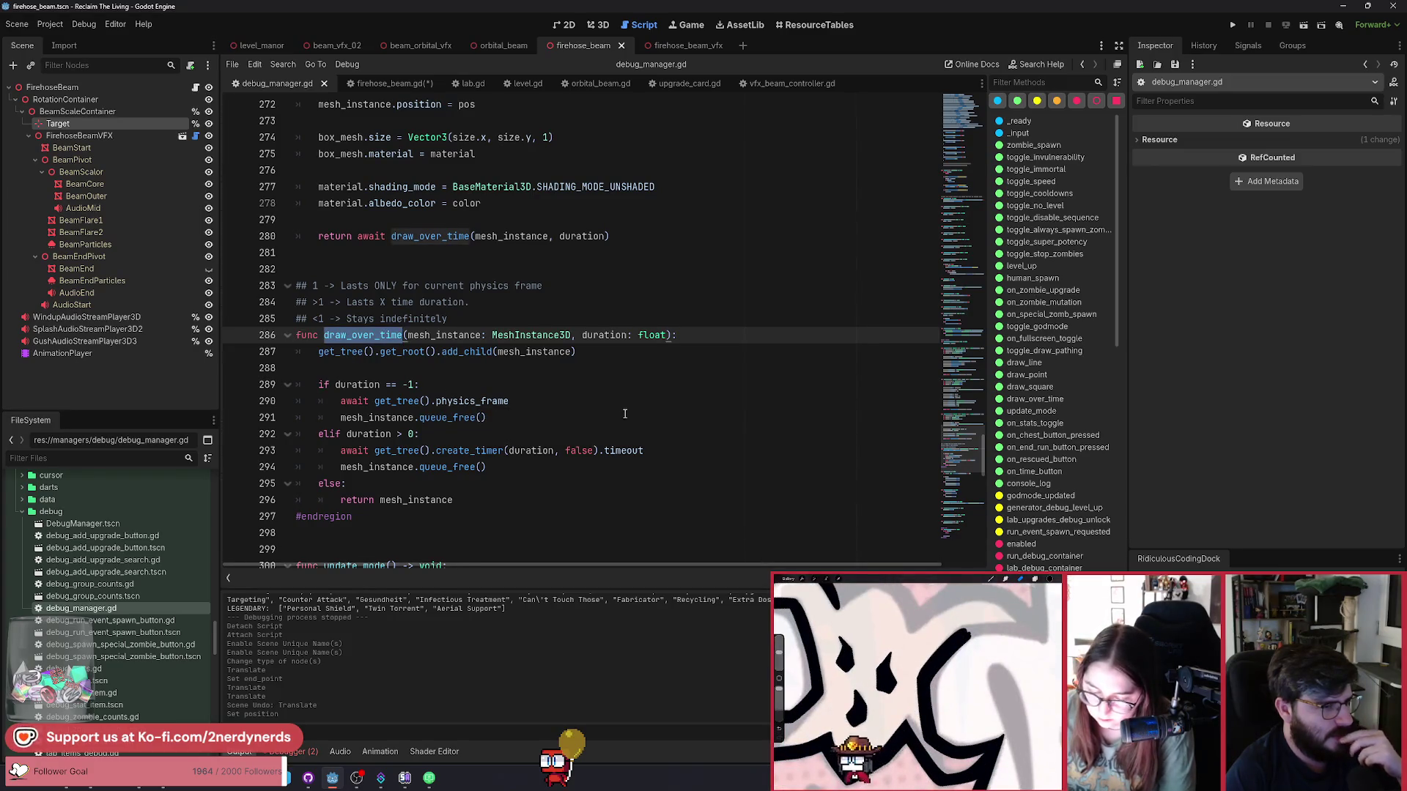
In firehose_beam.gd, replace draw_square with draw_over_time in the hit_targets debug call.
click(388, 83)
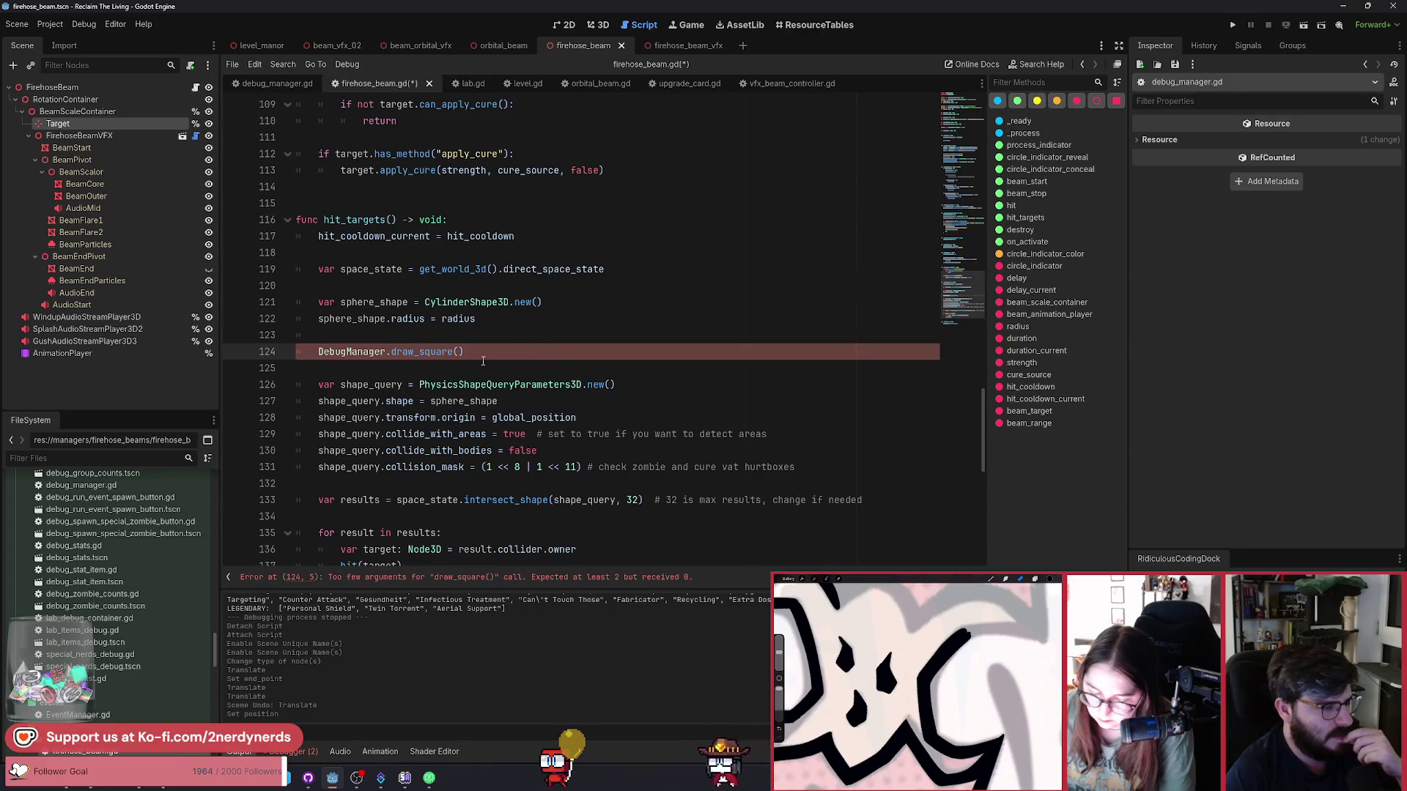
double_click(449, 352)
text(dr)
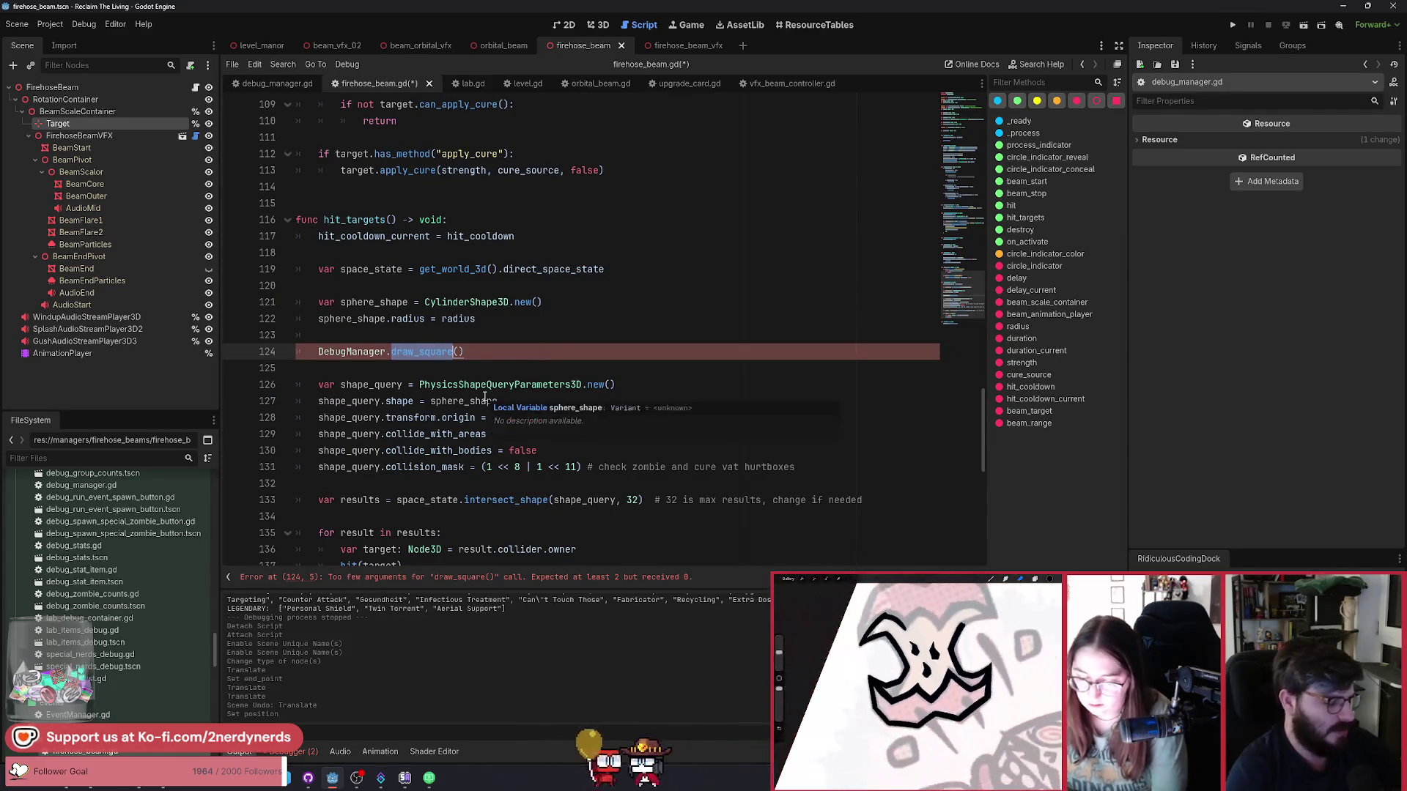
text(aw)
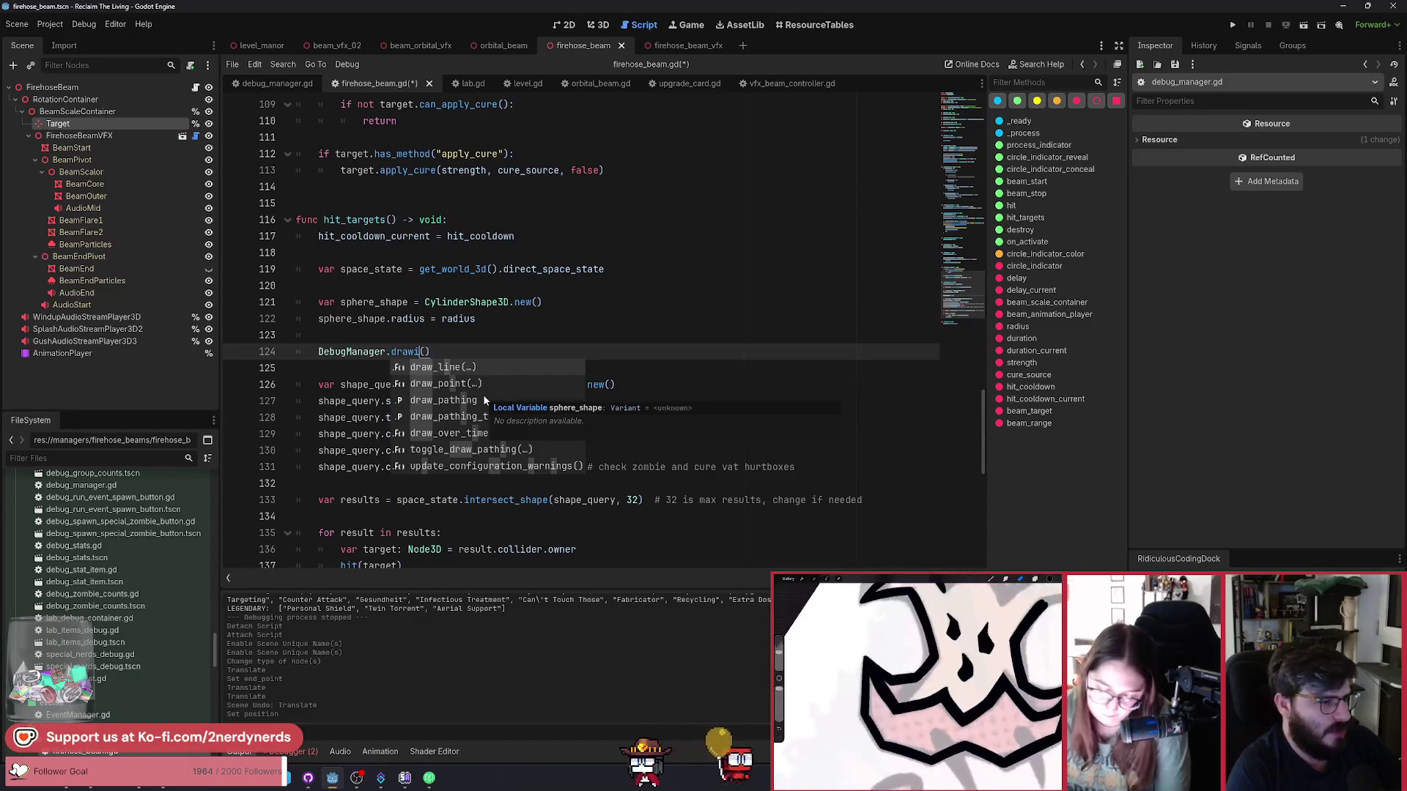
key(Down)
key(Return)
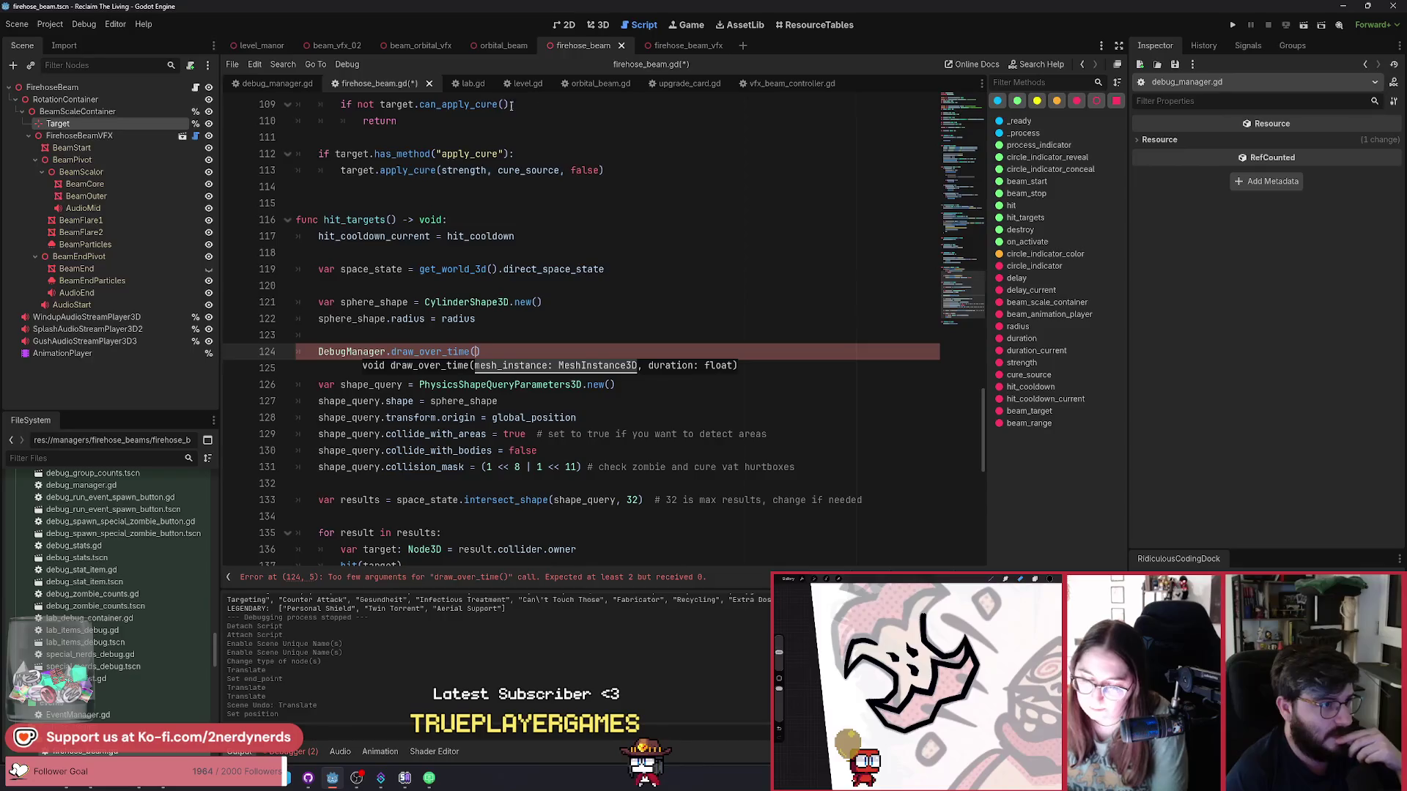
Jump back to draw_over_time's definition and place the caret on line 280.
ctrl+click(454, 352)
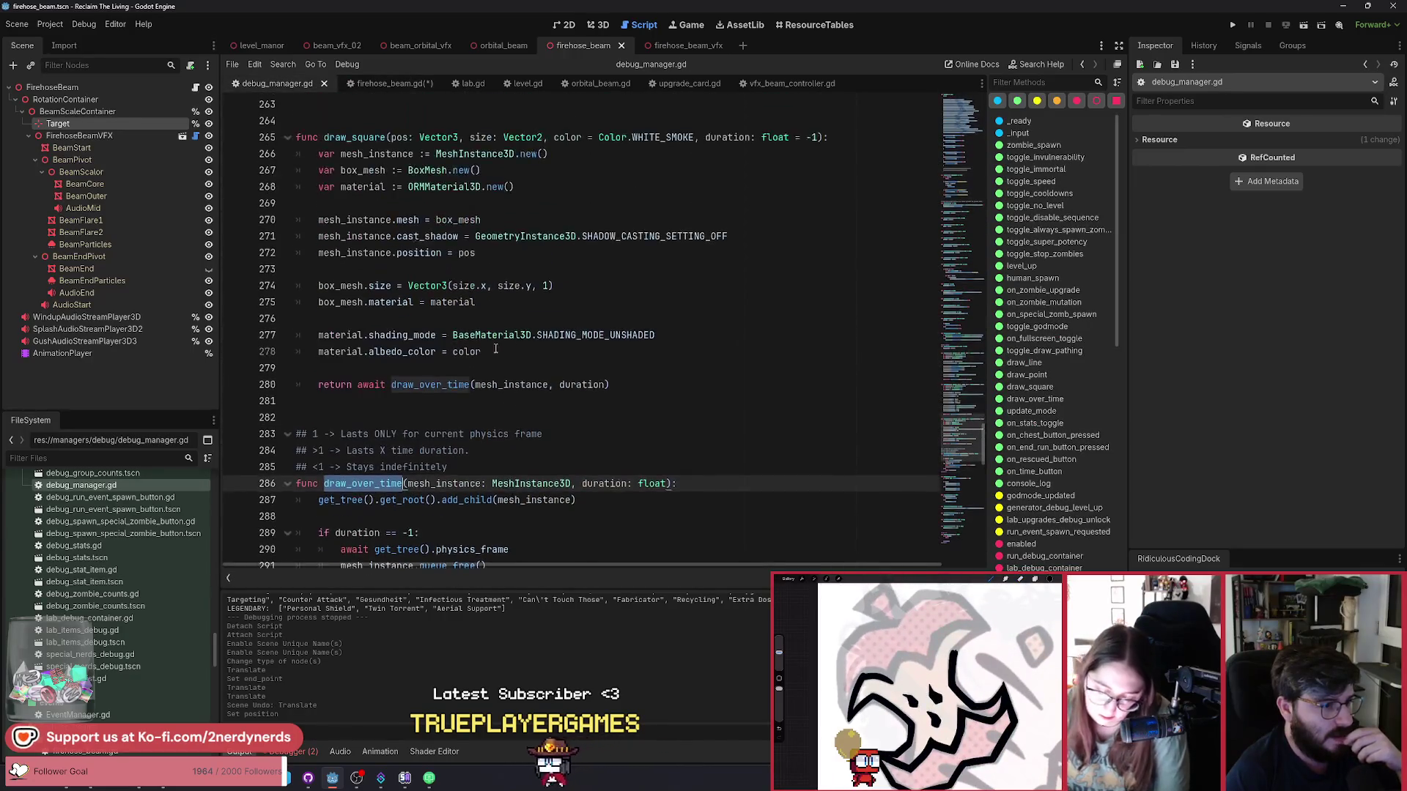
scroll(495, 350, up, 1)
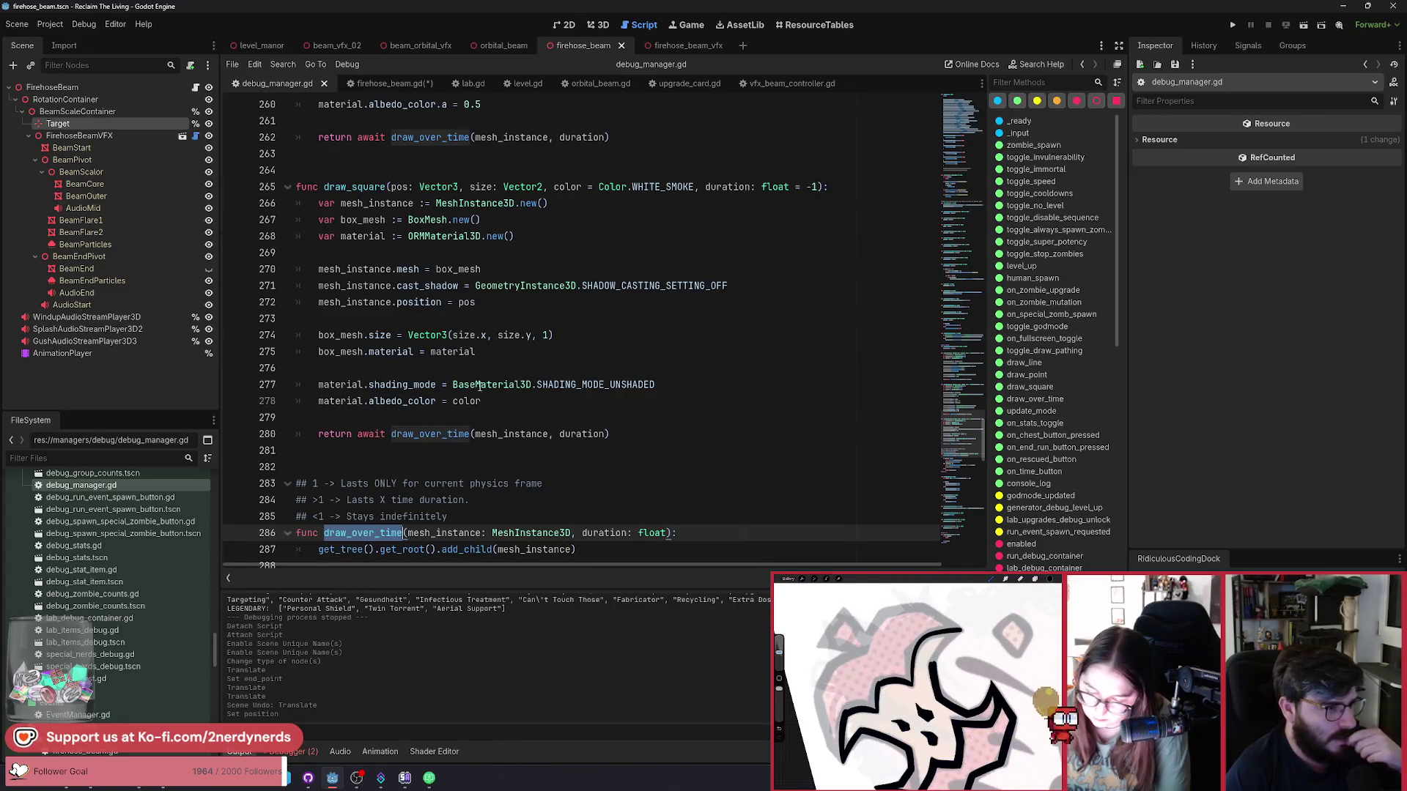
scroll(480, 386, down, 1)
click(561, 387)
Duplicate the draw_square function below itself and rename the copy draw_cylinder.
drag(607, 376, 233, 138)
key(ctrl+c)
click(359, 403)
key(Return)
key(Return)
key(Return)
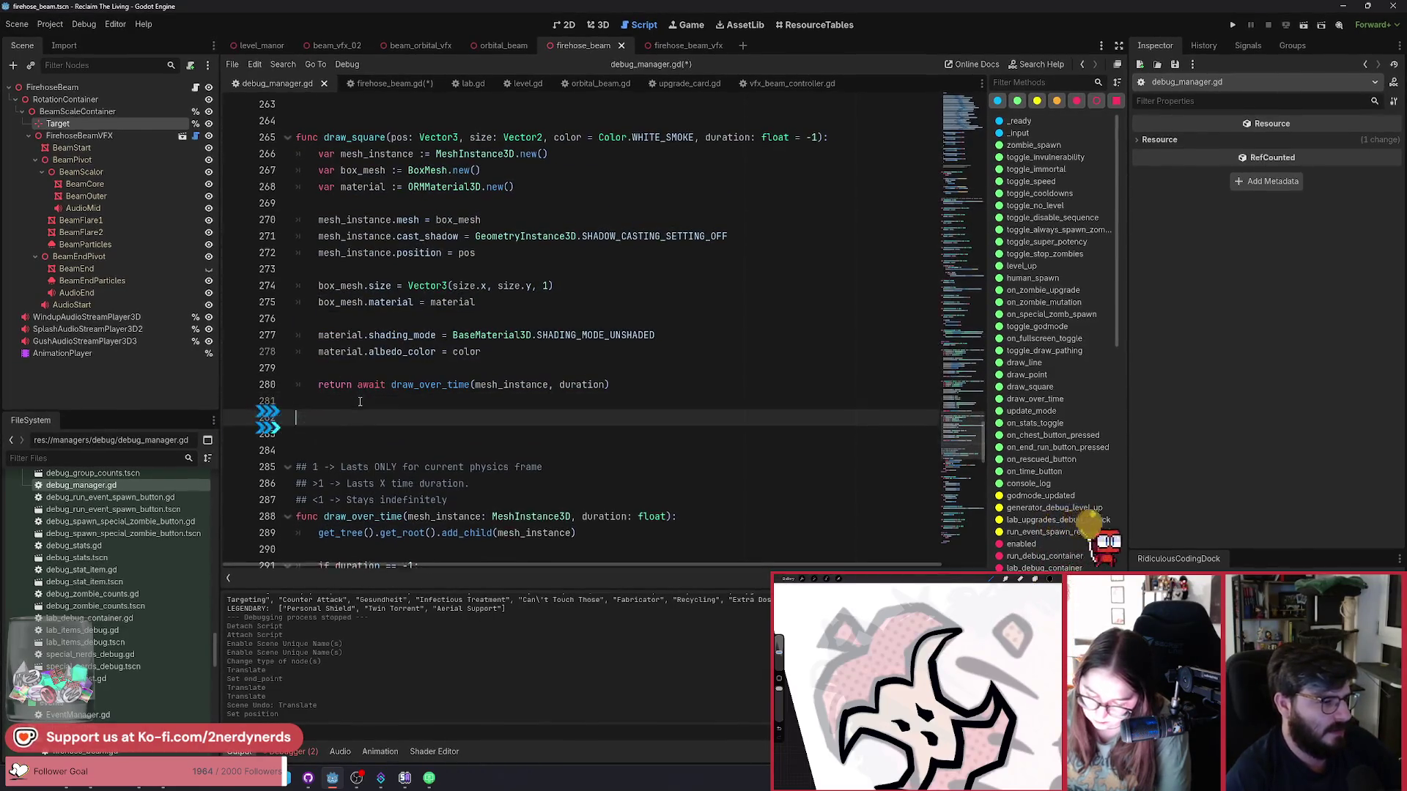
key(ctrl+v)
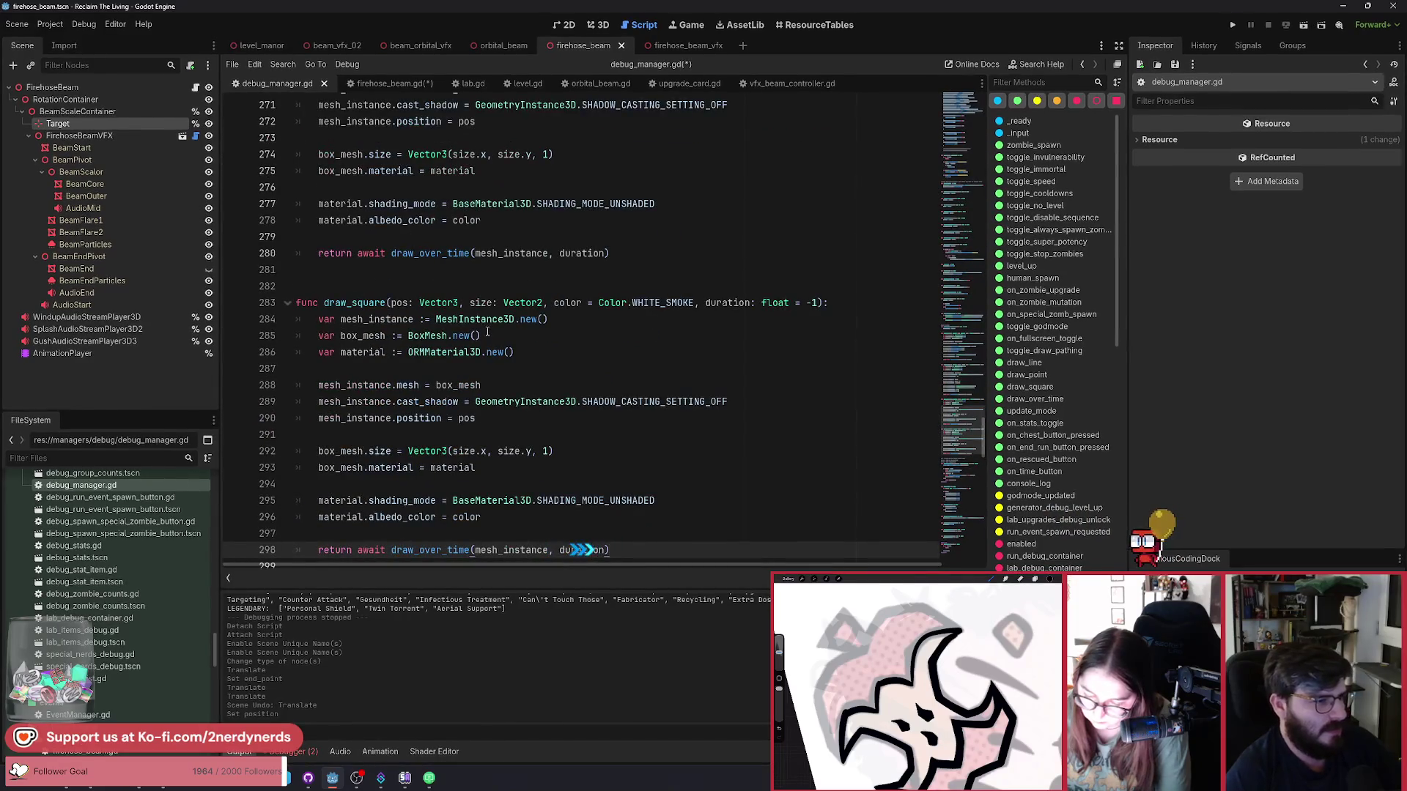
scroll(488, 333, down, 2)
drag(352, 220, 386, 220)
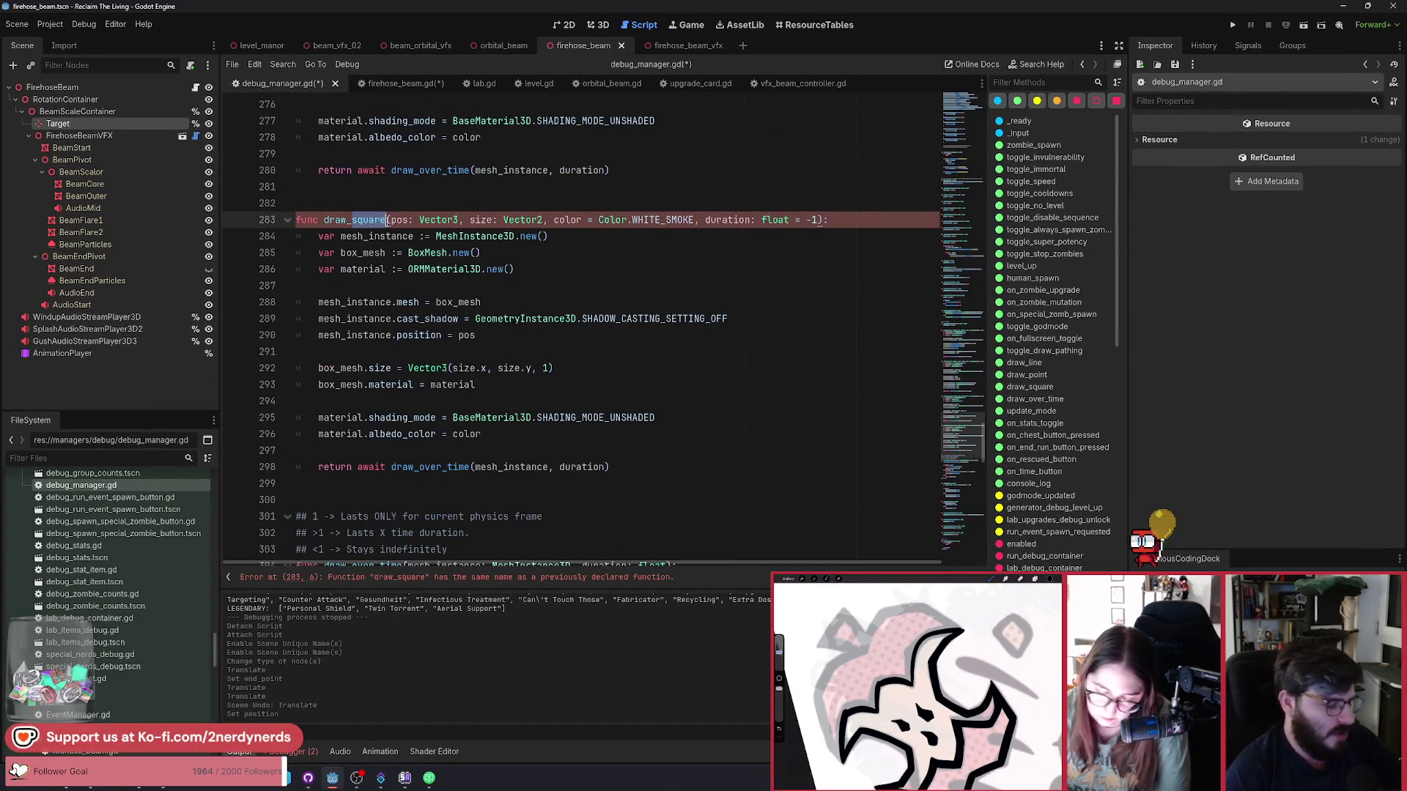
text(cylinder)
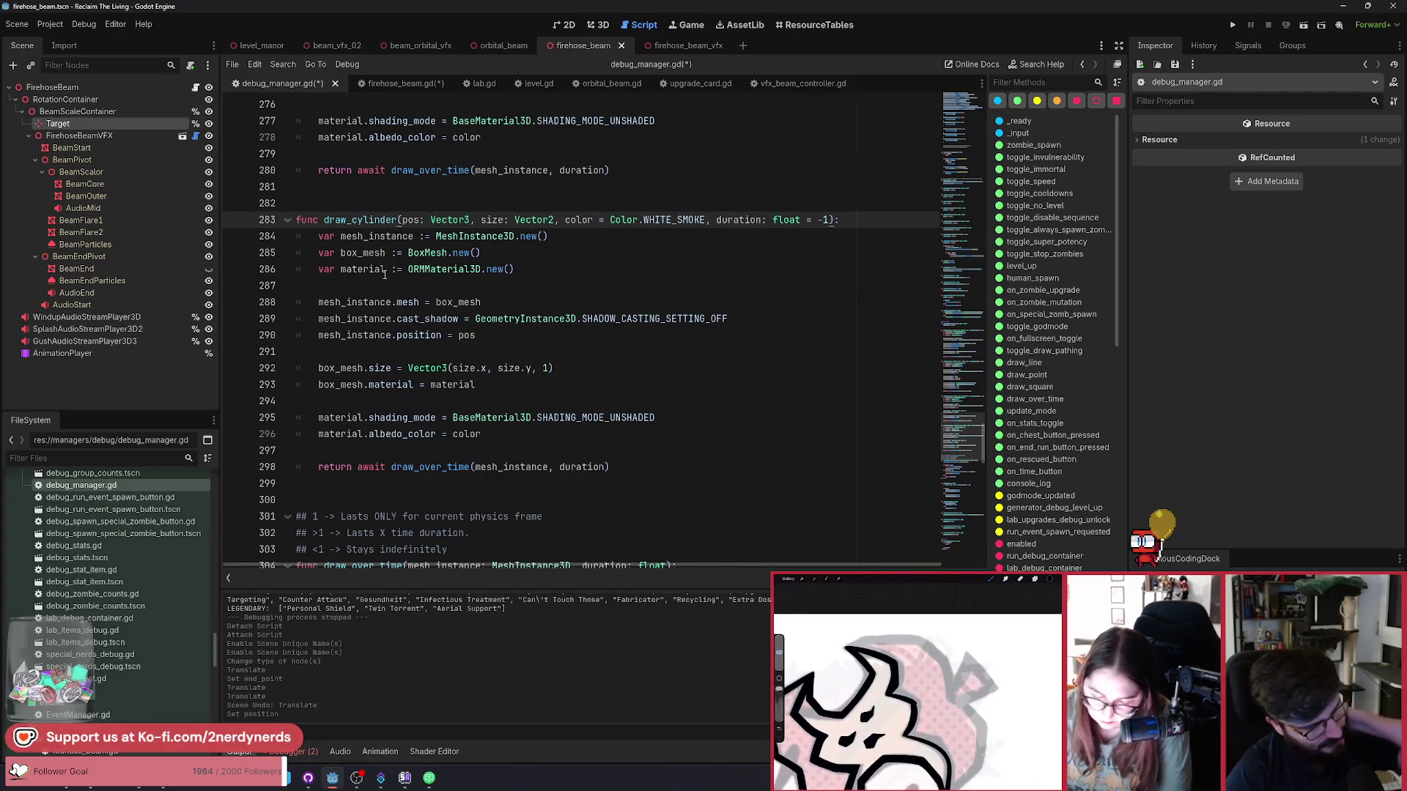
Delete the draw_cylinder copy and its blank lines, save the scripts, and return to the 3D view.
drag(622, 466, 296, 219)
key(BackSpace)
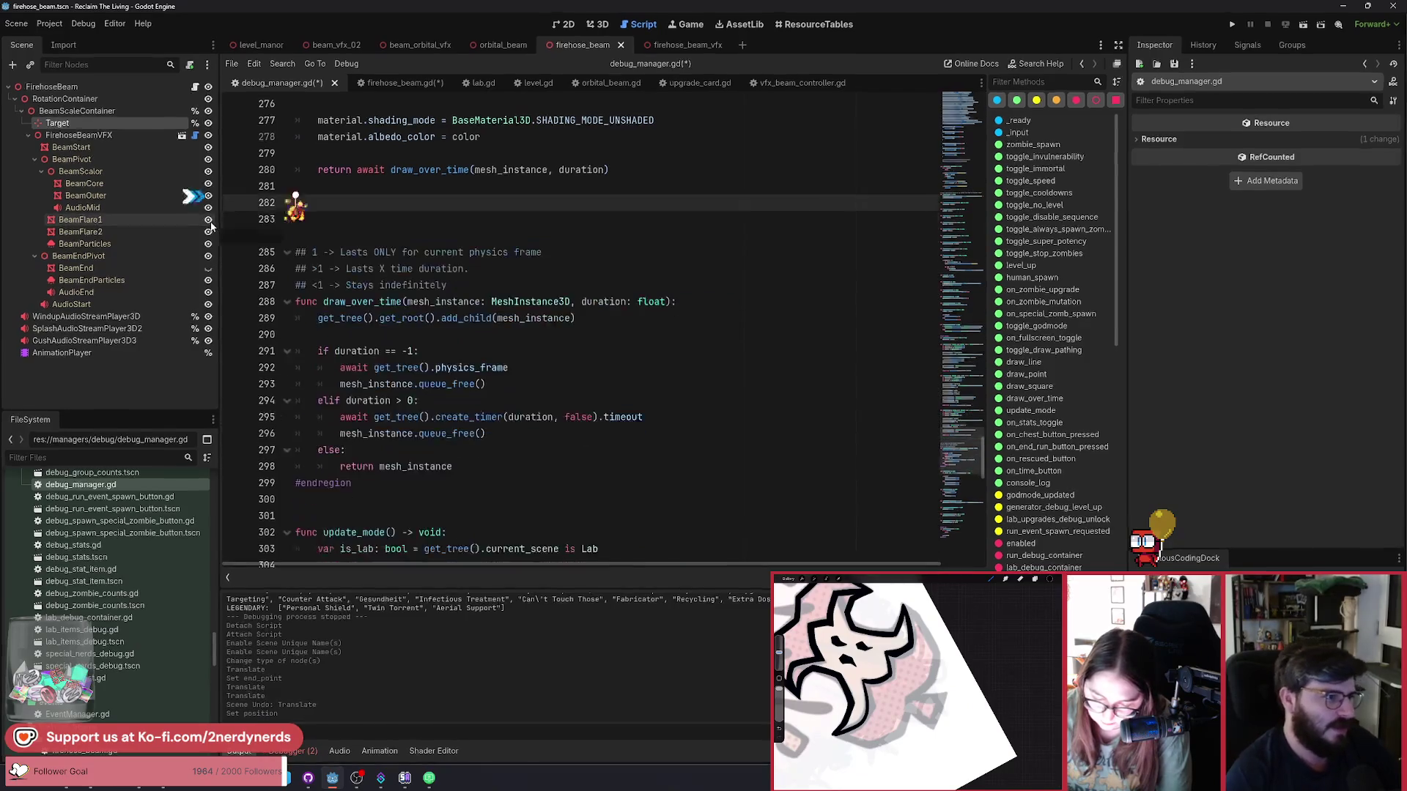
key(BackSpace)
key(BackSpace)
key(ctrl+s)
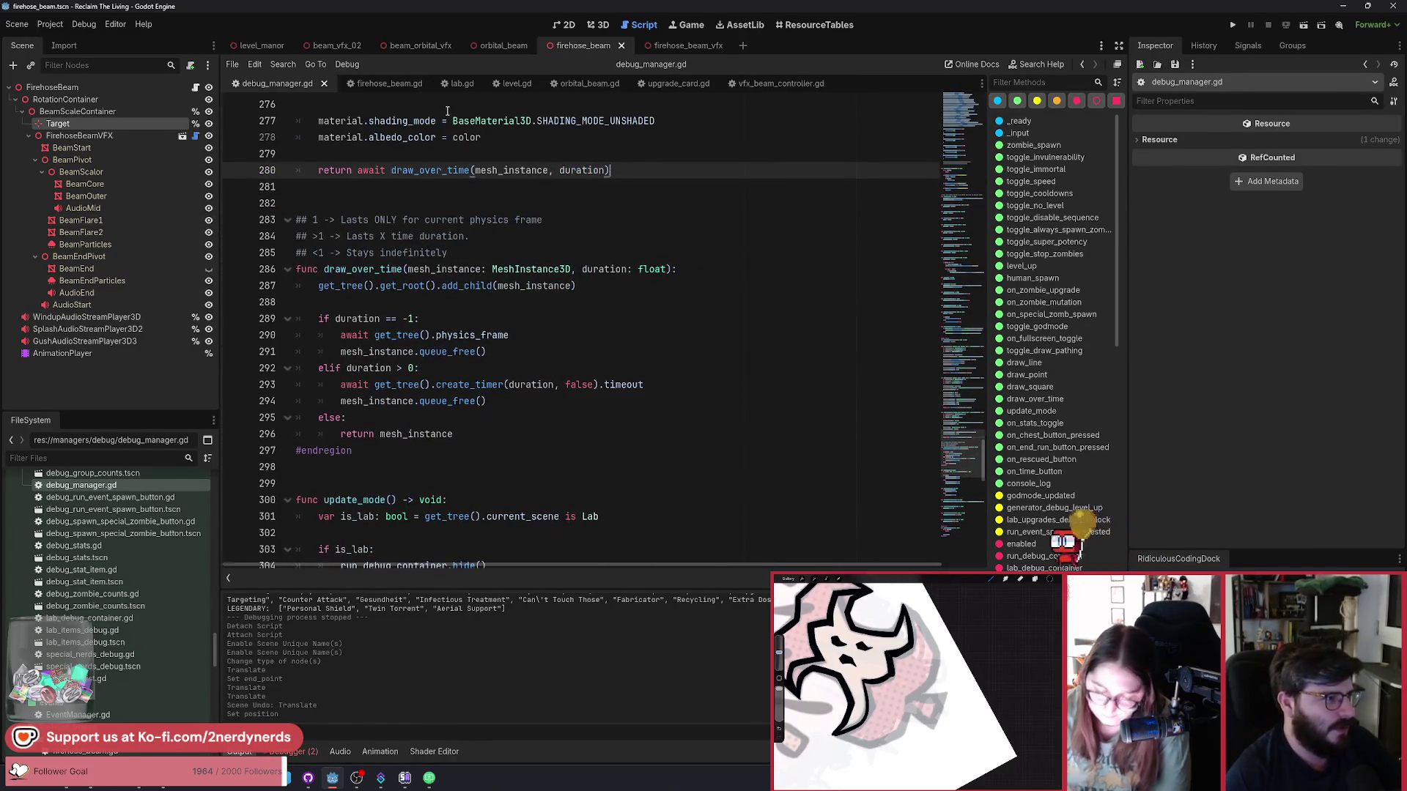
click(595, 26)
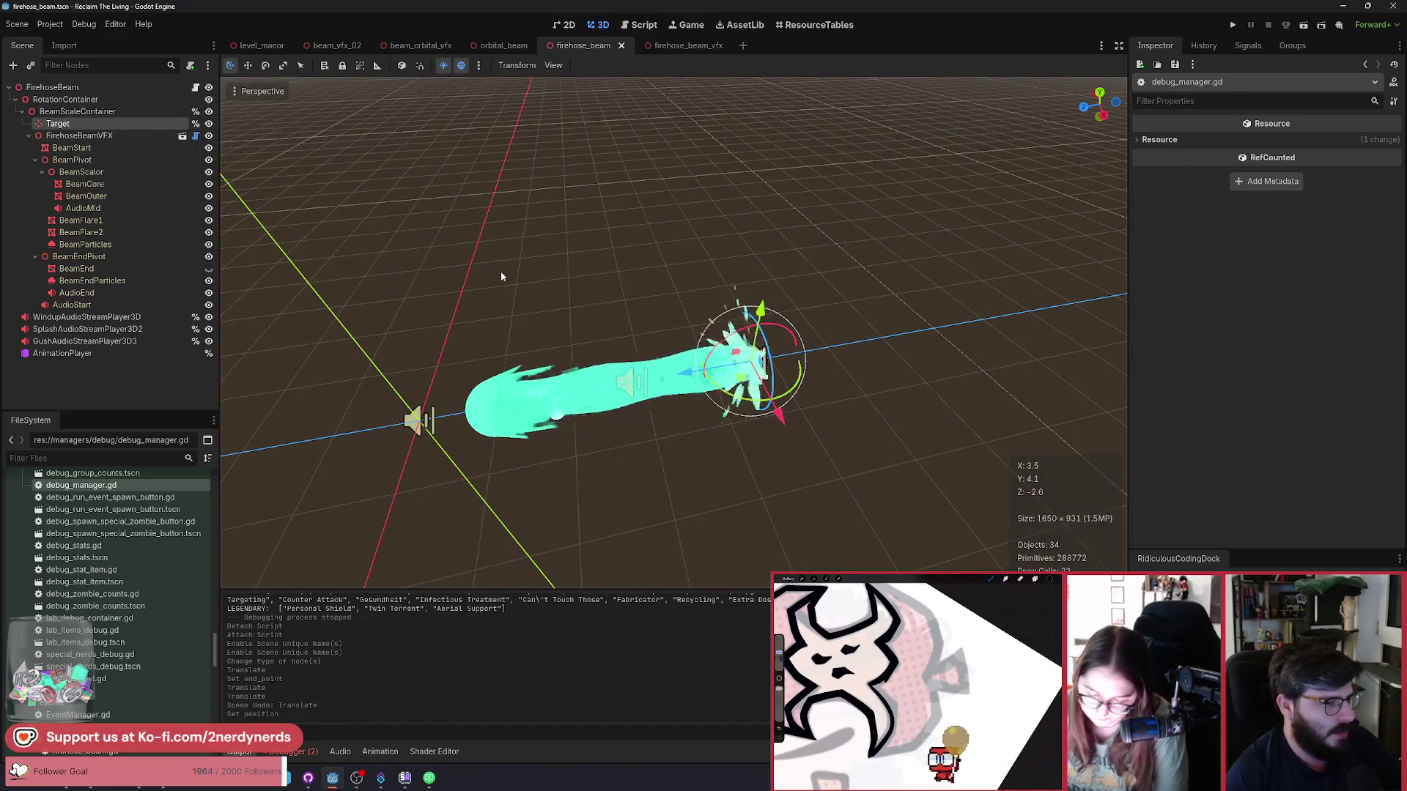
Add an Area3D node as a child of RotationContainer.
scroll(503, 276, up, 2)
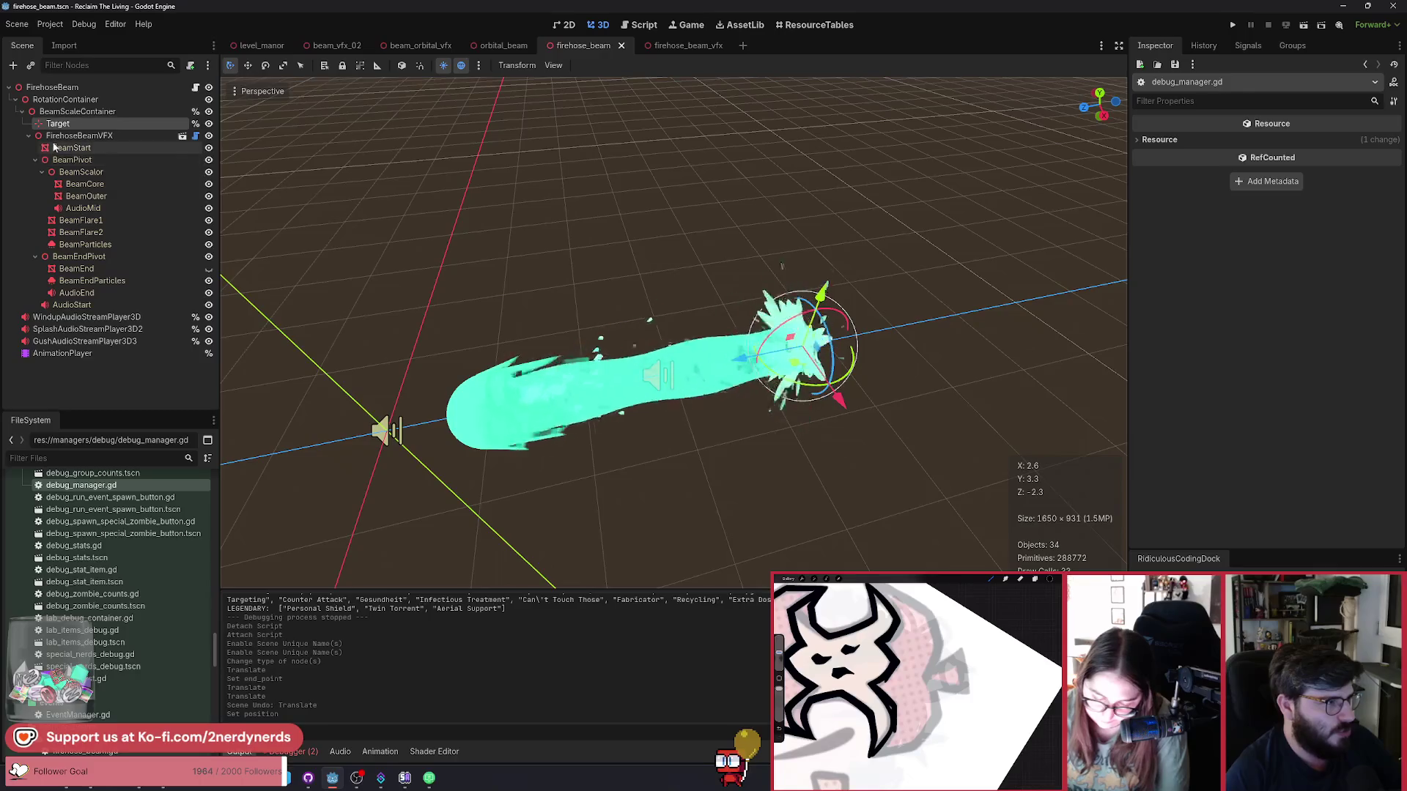
click(63, 101)
click(22, 112)
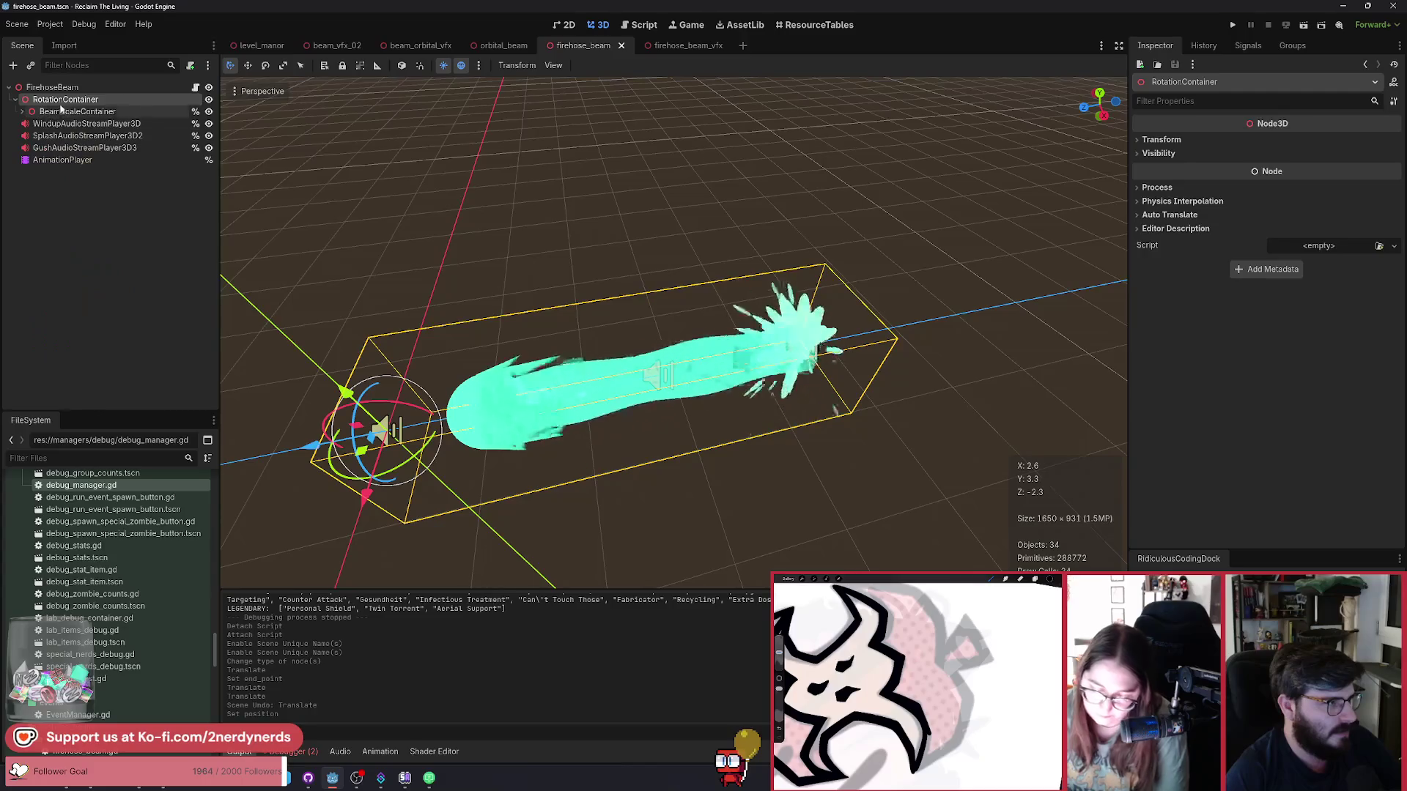
key(ctrl+a)
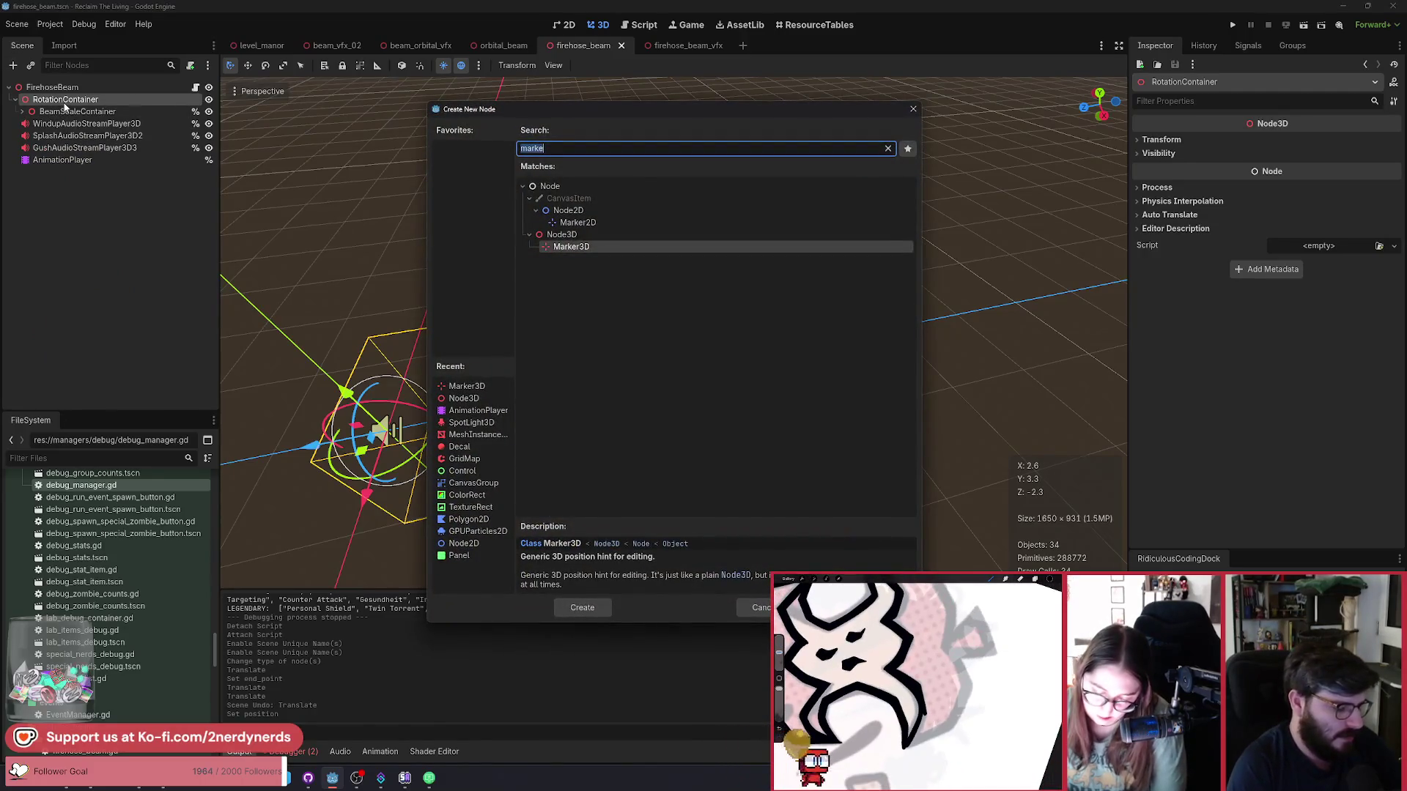
text(area)
key(Down)
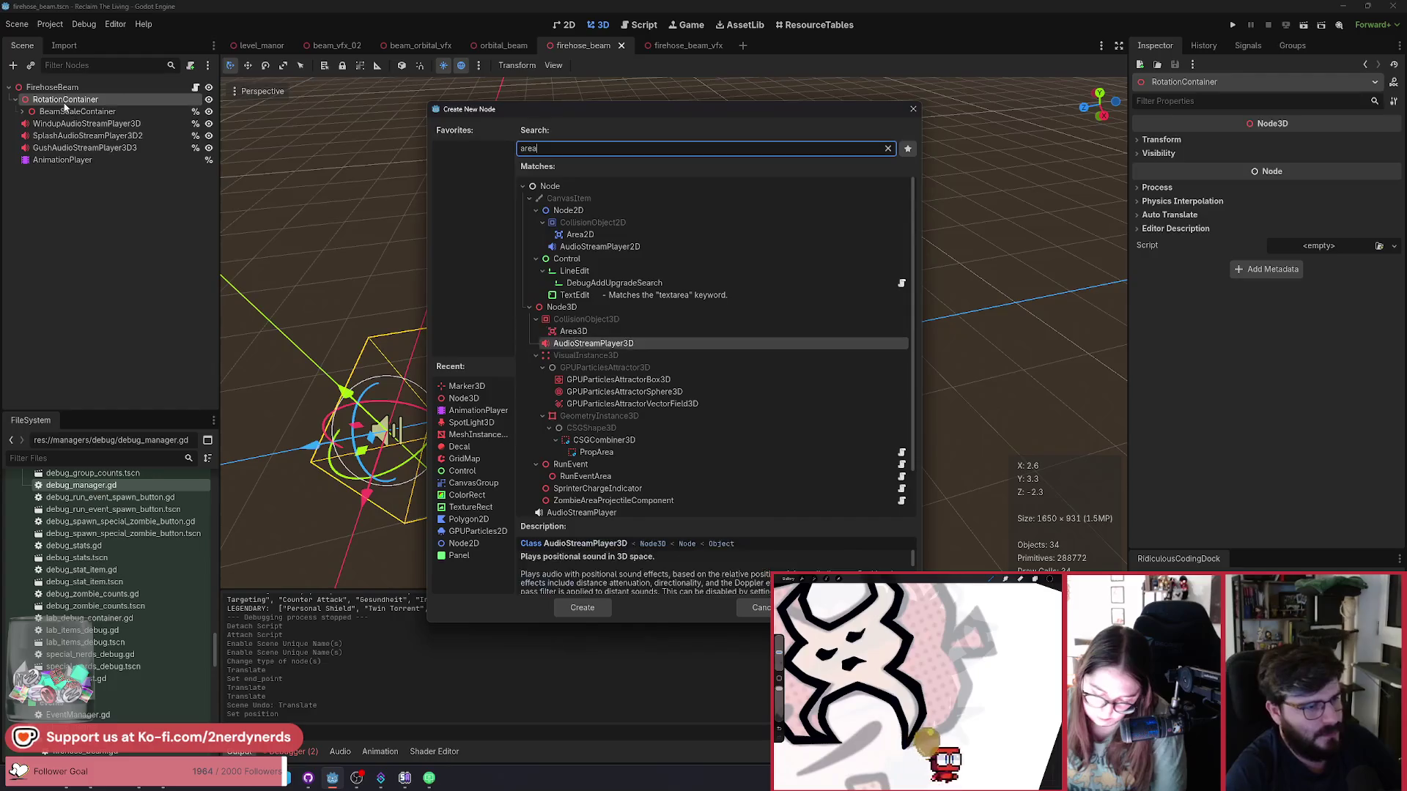
key(Up)
key(Return)
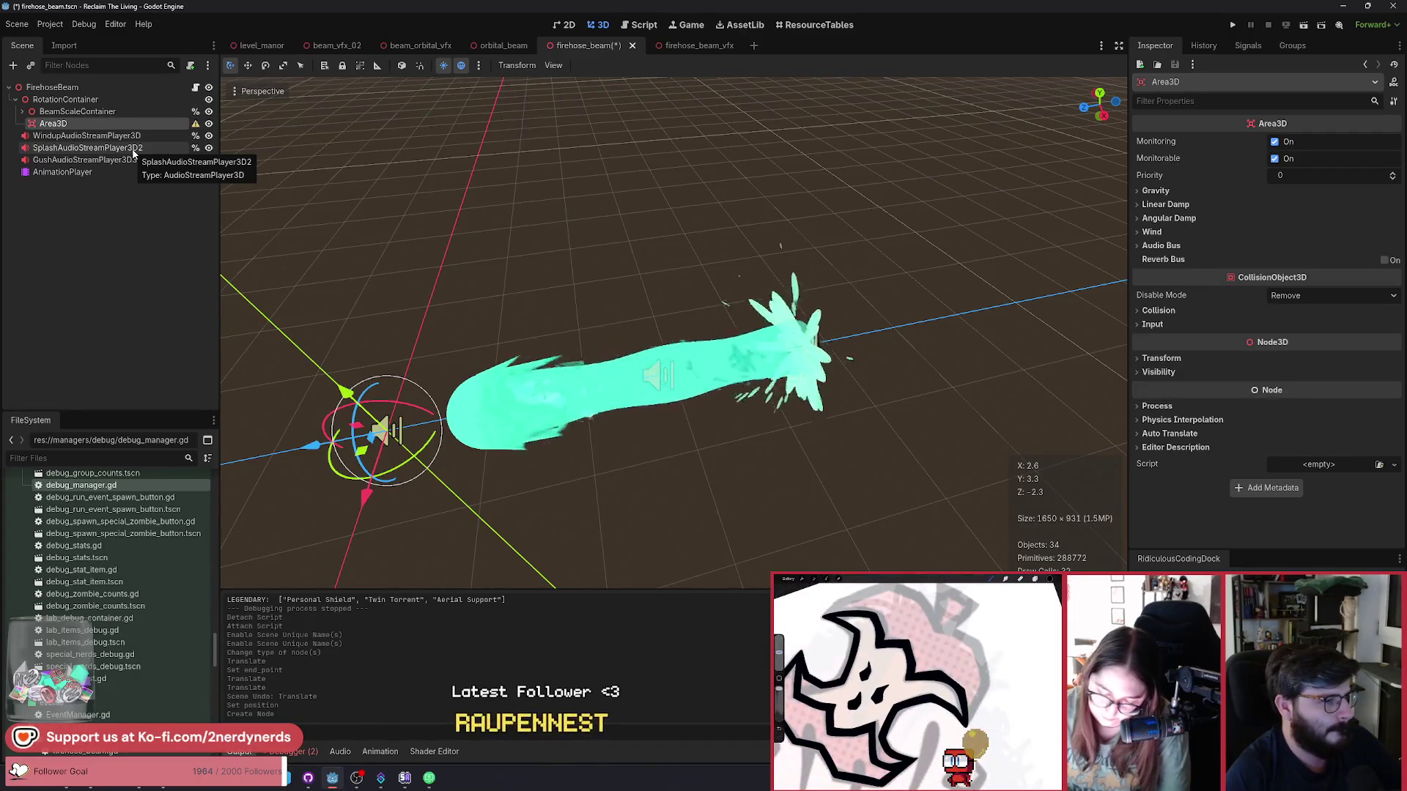
Give the Area3D a CollisionShape3D child and list the available shape types in the Inspector.
key(ctrl+a)
text(colli)
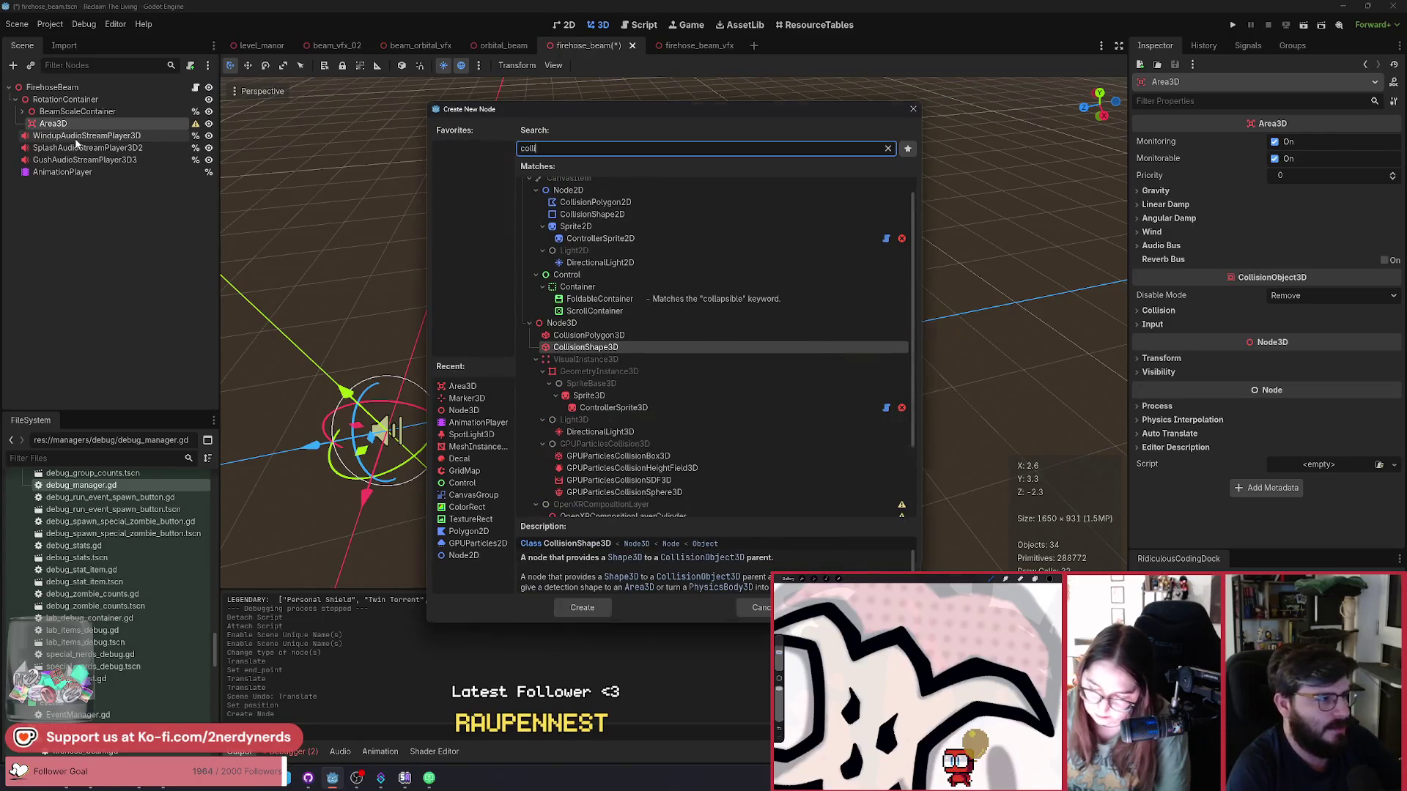
key(Return)
click(1293, 142)
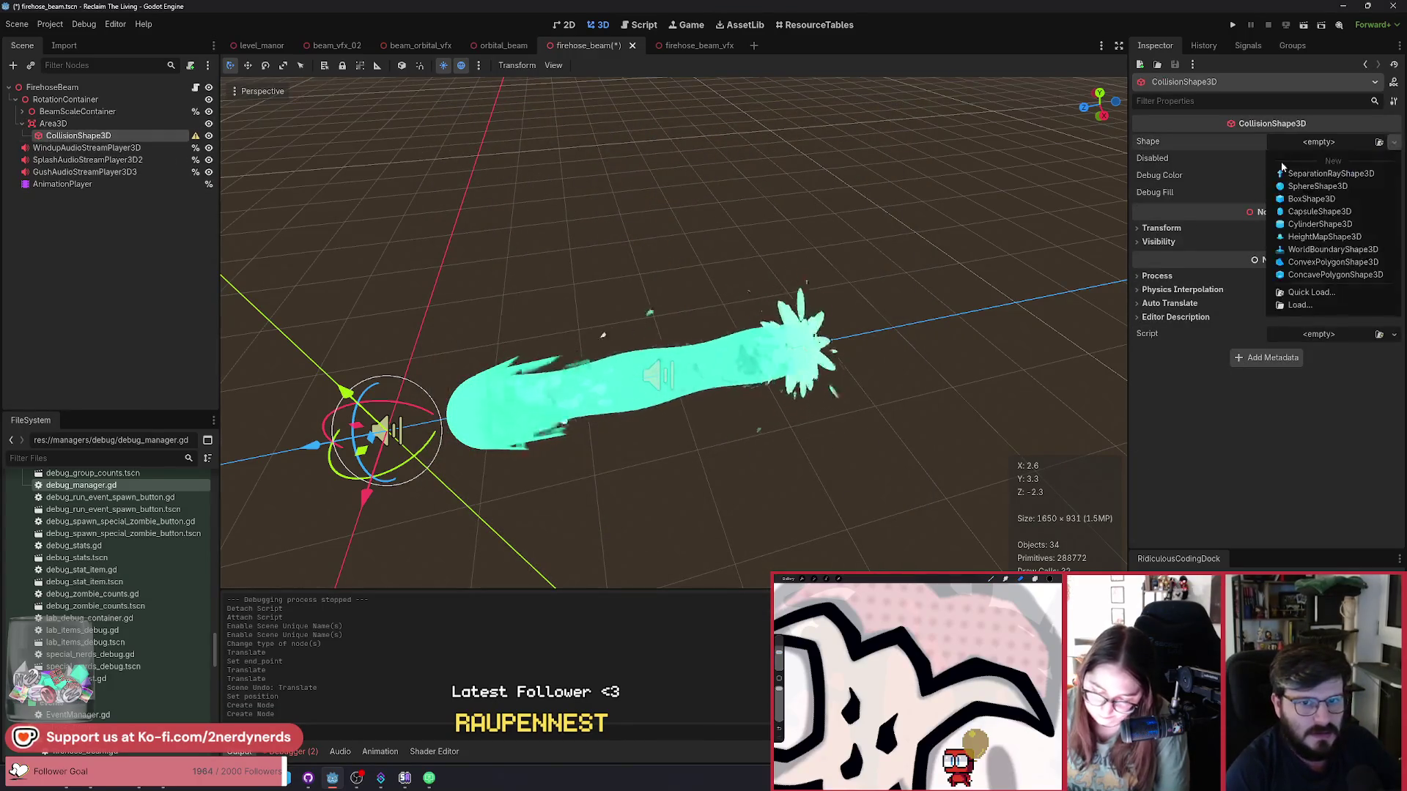